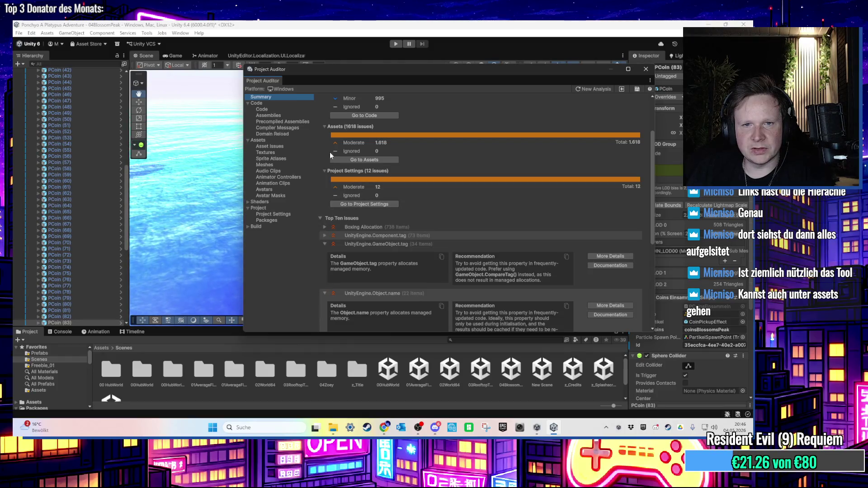
- Leave the Project Auditor report, show the Assets folder in a taller Project window, and select Music
{"action": "scroll", "coordinate": [394, 165], "scroll_direction": "up", "scroll_amount": 2}
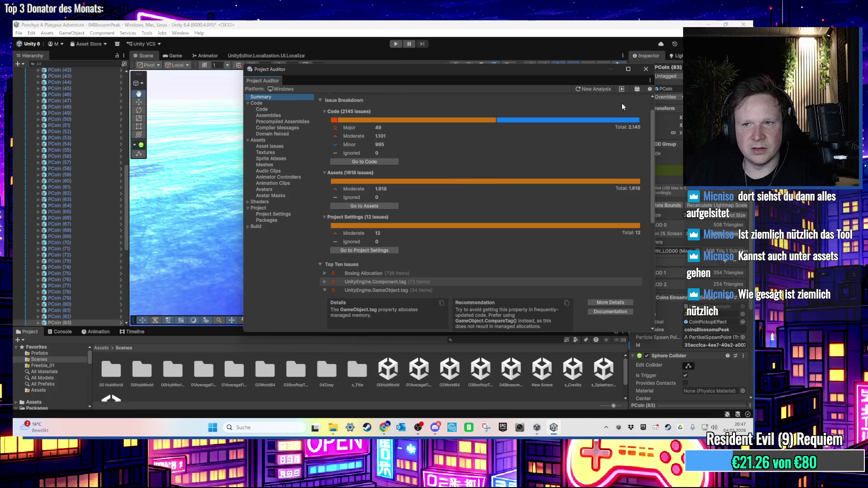
{"action": "left_click", "coordinate": [204, 348]}
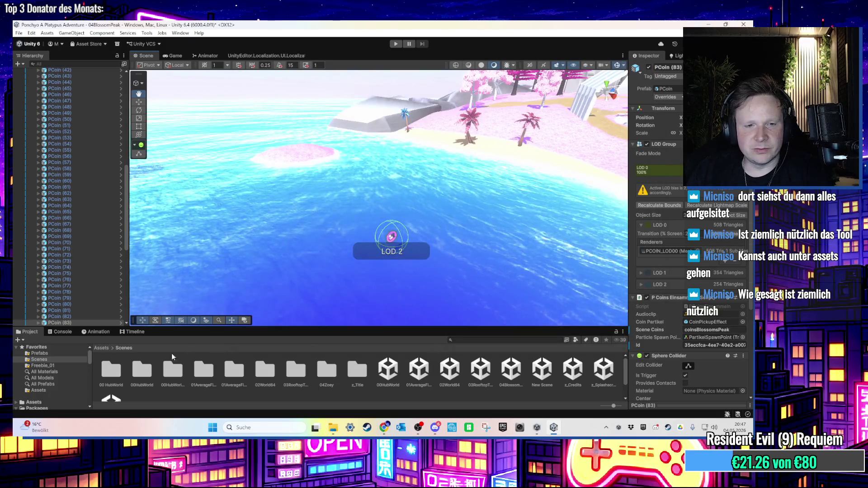
{"action": "left_click", "coordinate": [103, 347]}
{"action": "left_click_drag", "start_coordinate": [313, 329], "coordinate": [374, 252]}
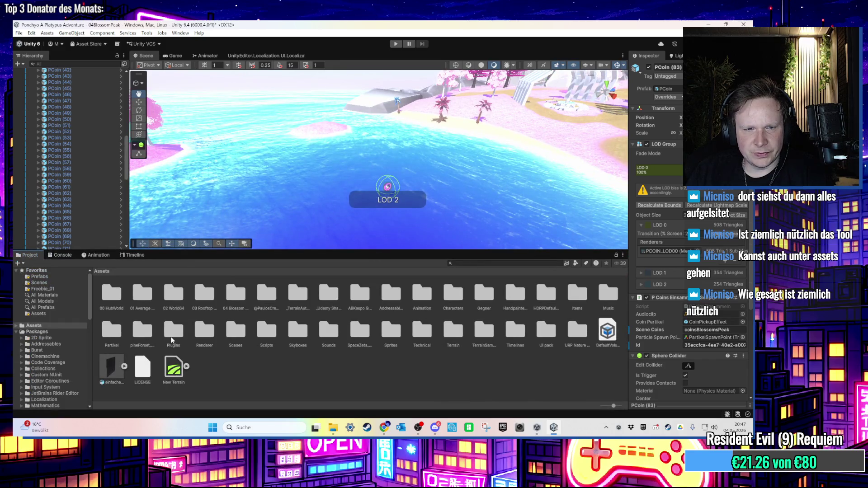
{"action": "left_click", "coordinate": [340, 332]}
- Open the Music folder, review the 01AverageFirstLevel clip's Load Type settings, then deselect it
{"action": "double_click", "coordinate": [607, 296]}
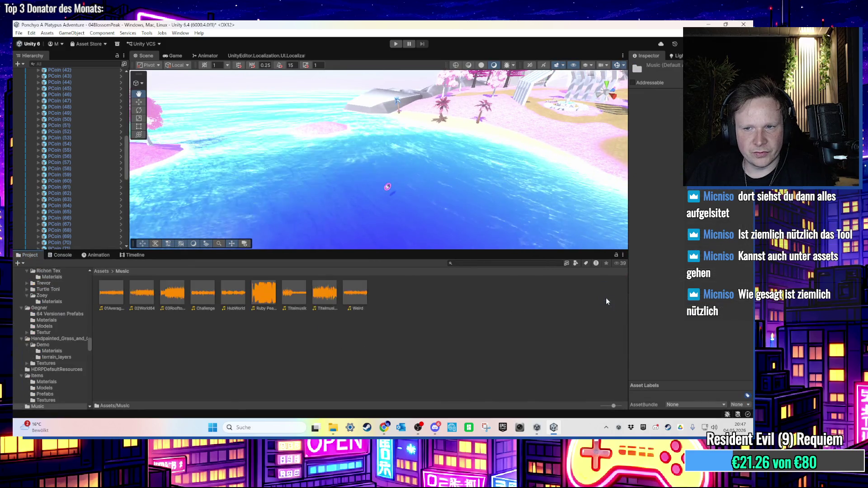
{"action": "left_click", "coordinate": [118, 297]}
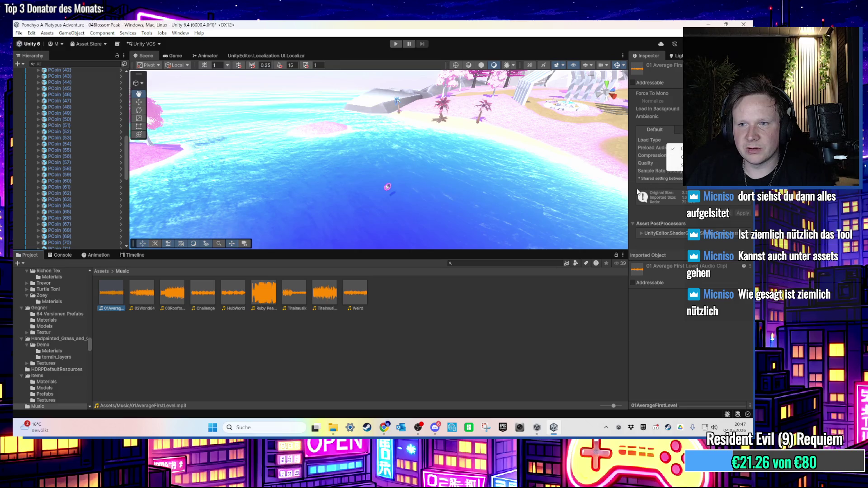
{"action": "left_click", "coordinate": [630, 207]}
{"action": "left_click_drag", "start_coordinate": [629, 208], "coordinate": [572, 217]}
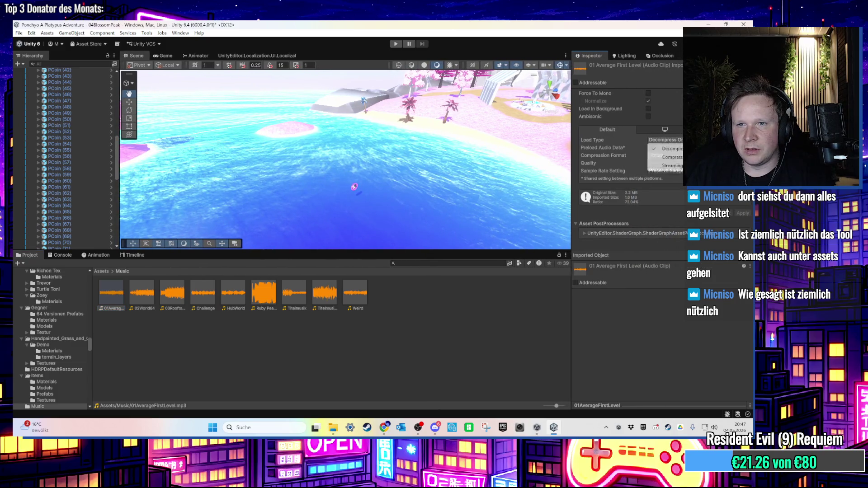
{"action": "left_click", "coordinate": [511, 303]}
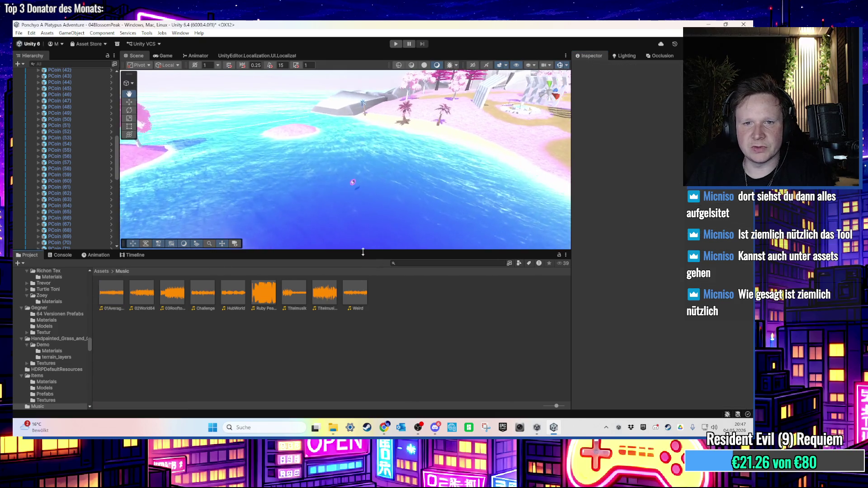
{"action": "left_click_drag", "start_coordinate": [374, 253], "coordinate": [386, 305]}
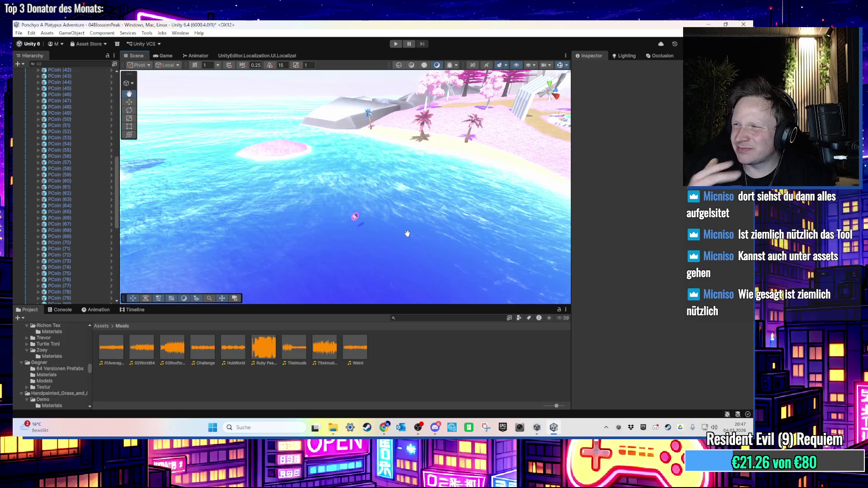
- Fly the Scene view down to the coin over the sea and select PCoin (83)
{"action": "mouse_move", "coordinate": [408, 233]}
{"action": "left_mouse_down"}
{"action": "mouse_move", "coordinate": [387, 171]}
{"action": "mouse_move", "coordinate": [362, 215]}
{"action": "mouse_move", "coordinate": [376, 236]}
{"action": "mouse_move", "coordinate": [389, 226]}
{"action": "left_mouse_up"}
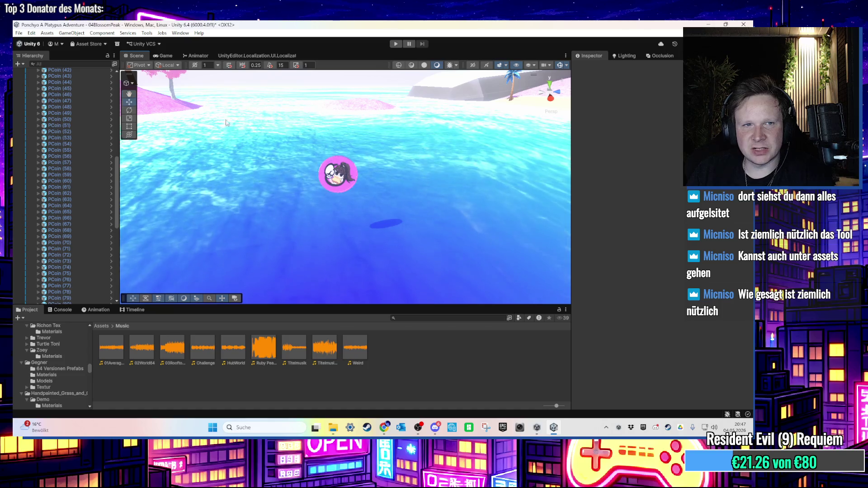
{"action": "mouse_move", "coordinate": [365, 158]}
{"action": "left_mouse_down"}
{"action": "mouse_move", "coordinate": [412, 240]}
{"action": "mouse_move", "coordinate": [415, 180]}
{"action": "mouse_move", "coordinate": [388, 138]}
{"action": "mouse_move", "coordinate": [376, 188]}
{"action": "left_mouse_up"}
{"action": "left_click", "coordinate": [356, 173]}
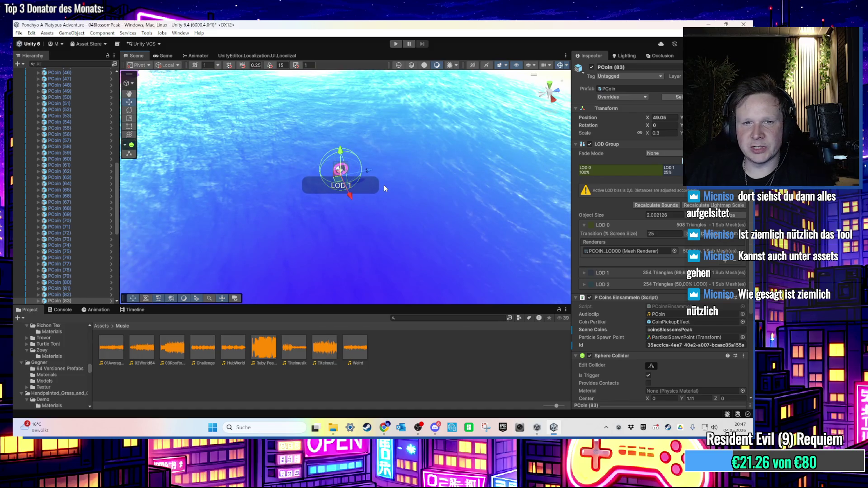
- Move PCoin (83) onto the small pink island, fine-tuning it to X 20.787
{"action": "left_click_drag", "start_coordinate": [383, 185], "coordinate": [424, 188]}
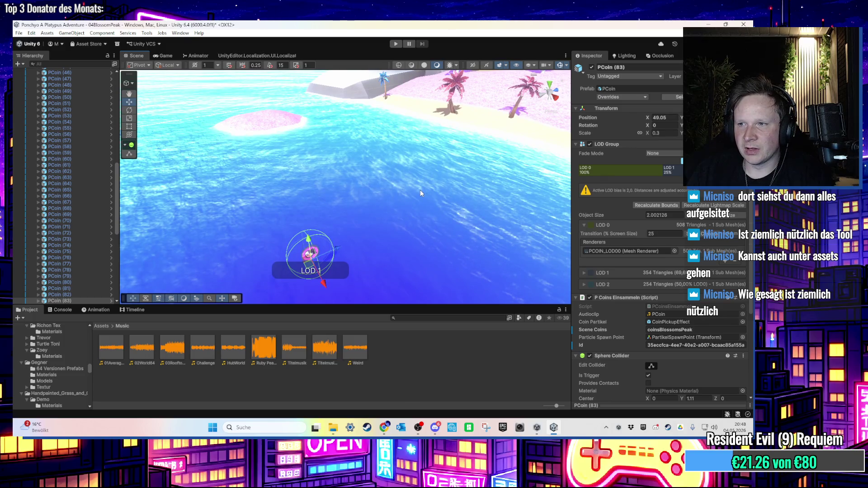
{"action": "scroll", "coordinate": [420, 190], "scroll_direction": "down", "scroll_amount": 3}
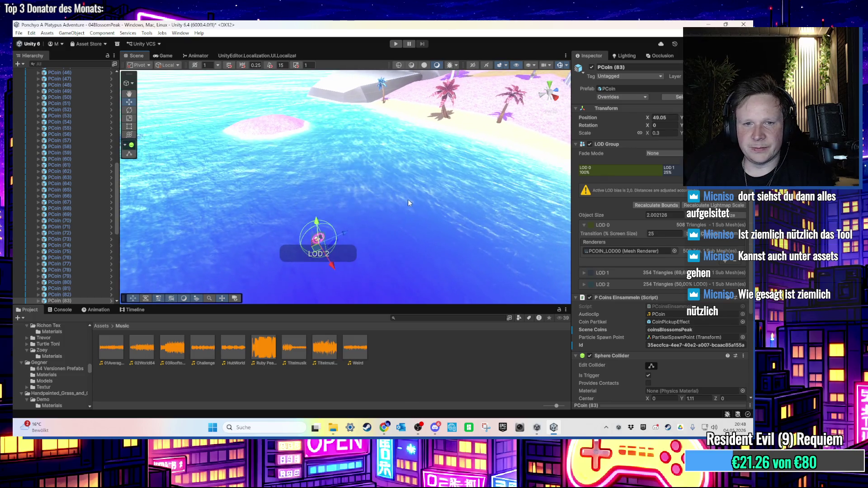
{"action": "mouse_move", "coordinate": [408, 203]}
{"action": "left_mouse_down"}
{"action": "mouse_move", "coordinate": [381, 209]}
{"action": "mouse_move", "coordinate": [385, 248]}
{"action": "mouse_move", "coordinate": [339, 203]}
{"action": "mouse_move", "coordinate": [471, 172]}
{"action": "mouse_move", "coordinate": [443, 208]}
{"action": "mouse_move", "coordinate": [278, 166]}
{"action": "left_mouse_up"}
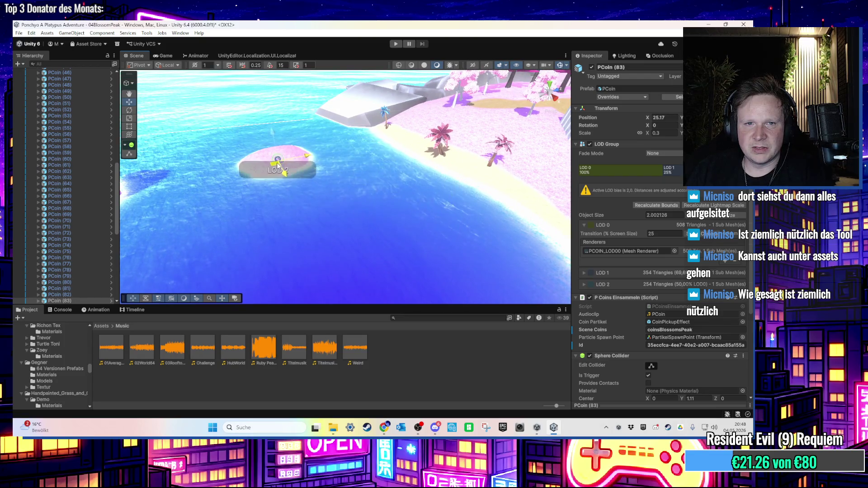
{"action": "key", "text": "f"}
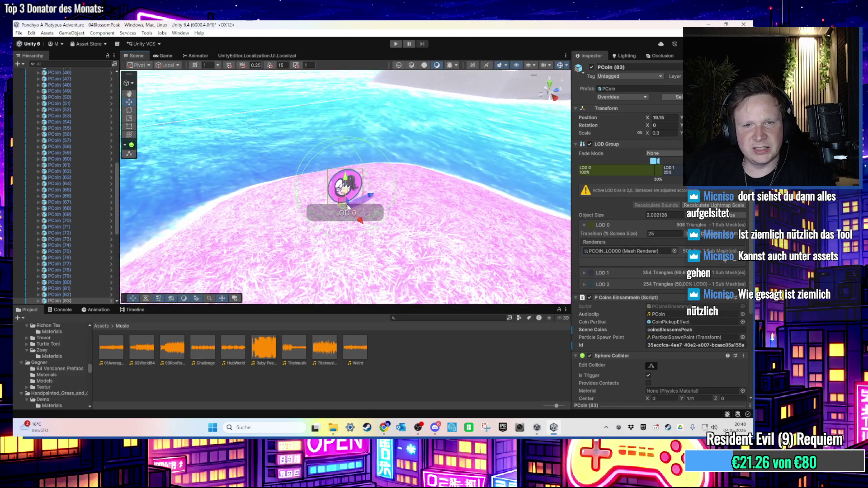
{"action": "left_click_drag", "start_coordinate": [347, 207], "coordinate": [382, 249]}
{"action": "key", "text": "f"}
{"action": "right_click", "coordinate": [340, 174]}
{"action": "key", "text": "Escape"}
{"action": "mouse_move", "coordinate": [340, 173]}
{"action": "left_mouse_down"}
{"action": "mouse_move", "coordinate": [355, 158]}
{"action": "mouse_move", "coordinate": [362, 126]}
{"action": "mouse_move", "coordinate": [364, 229]}
{"action": "left_mouse_up"}
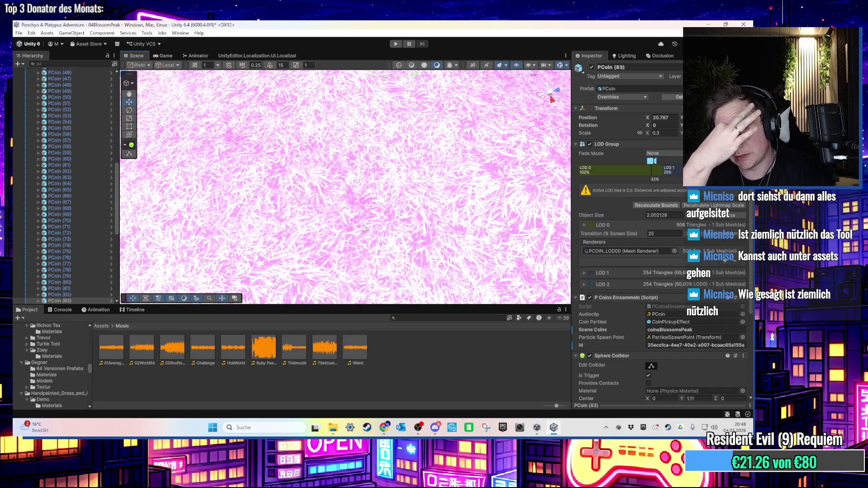
- Bring the view down to water level beside the island to check the coin
{"action": "scroll", "coordinate": [431, 203], "scroll_direction": "down", "scroll_amount": 5}
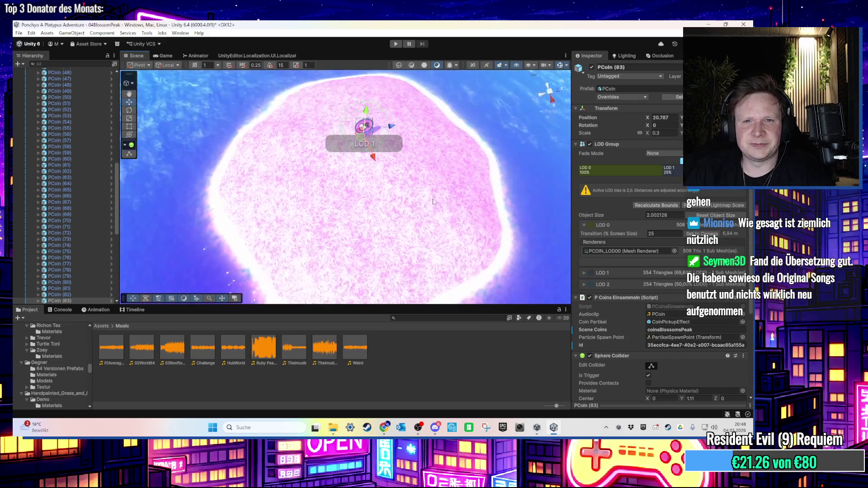
{"action": "left_click_drag", "start_coordinate": [455, 143], "coordinate": [451, 134]}
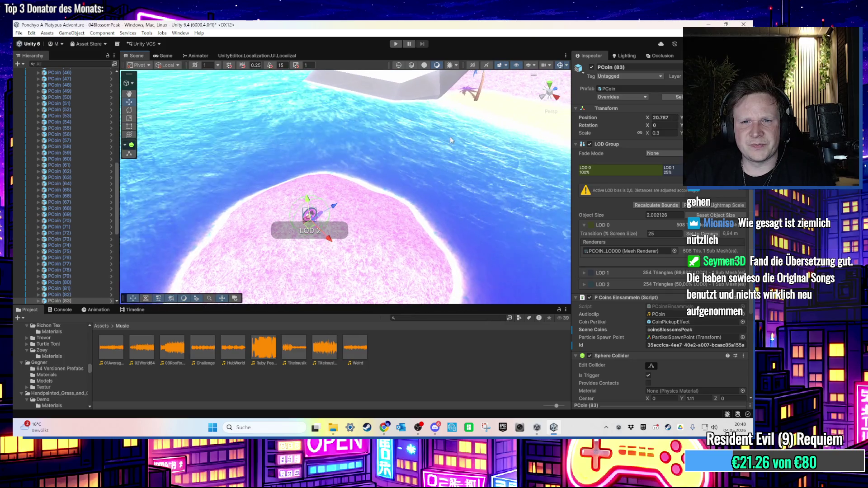
{"action": "scroll", "coordinate": [450, 136], "scroll_direction": "down", "scroll_amount": 2}
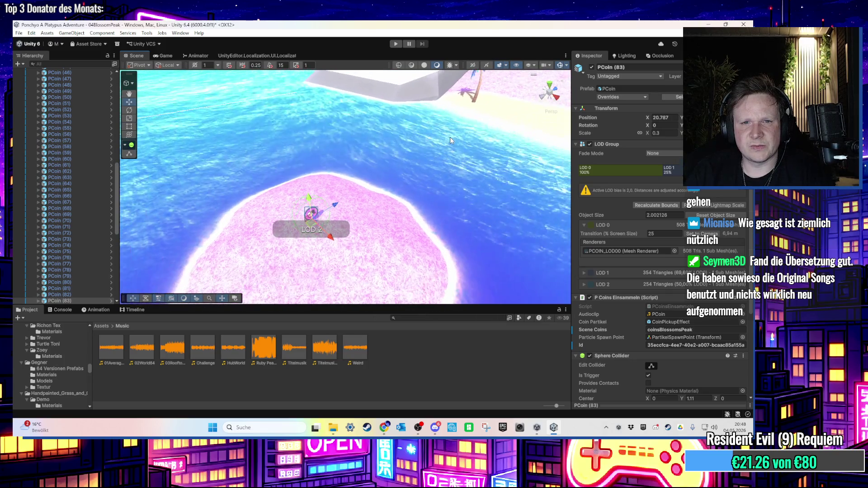
{"action": "left_click_drag", "start_coordinate": [449, 137], "coordinate": [449, 137]}
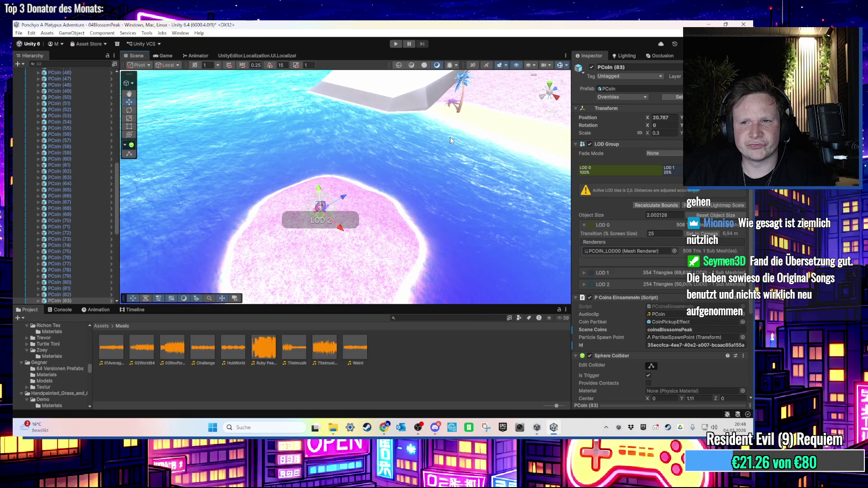
{"action": "left_click_drag", "start_coordinate": [449, 137], "coordinate": [449, 137]}
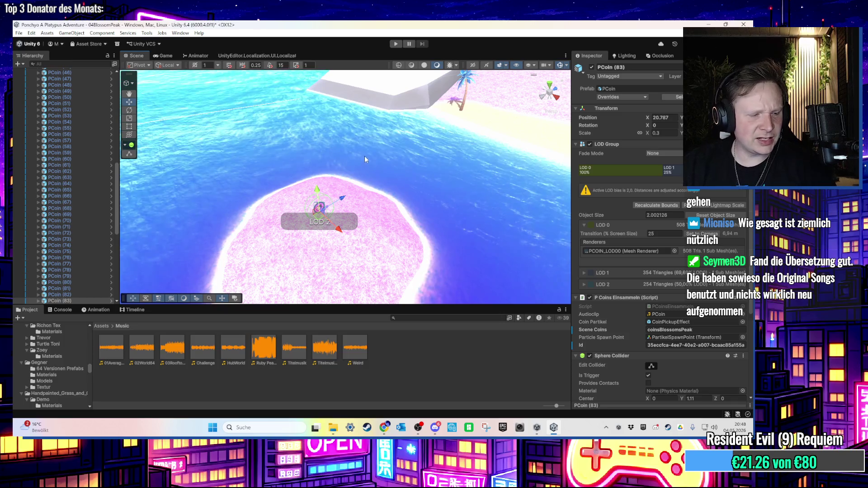
{"action": "scroll", "coordinate": [361, 173], "scroll_direction": "down", "scroll_amount": 5}
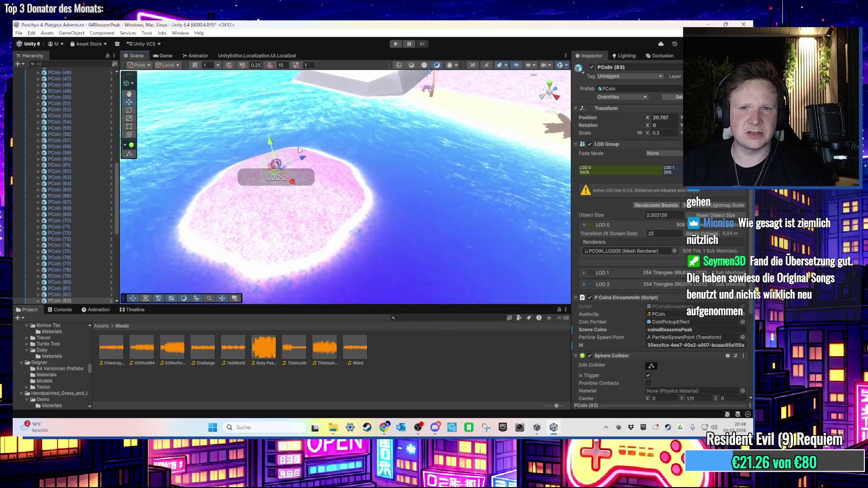
{"action": "mouse_move", "coordinate": [333, 162]}
{"action": "left_mouse_down"}
{"action": "mouse_move", "coordinate": [325, 183]}
{"action": "mouse_move", "coordinate": [336, 205]}
{"action": "mouse_move", "coordinate": [390, 134]}
{"action": "mouse_move", "coordinate": [383, 137]}
{"action": "mouse_move", "coordinate": [426, 186]}
{"action": "mouse_move", "coordinate": [411, 192]}
{"action": "left_mouse_up"}
{"action": "right_click", "coordinate": [384, 116]}
{"action": "left_click", "coordinate": [352, 124]}
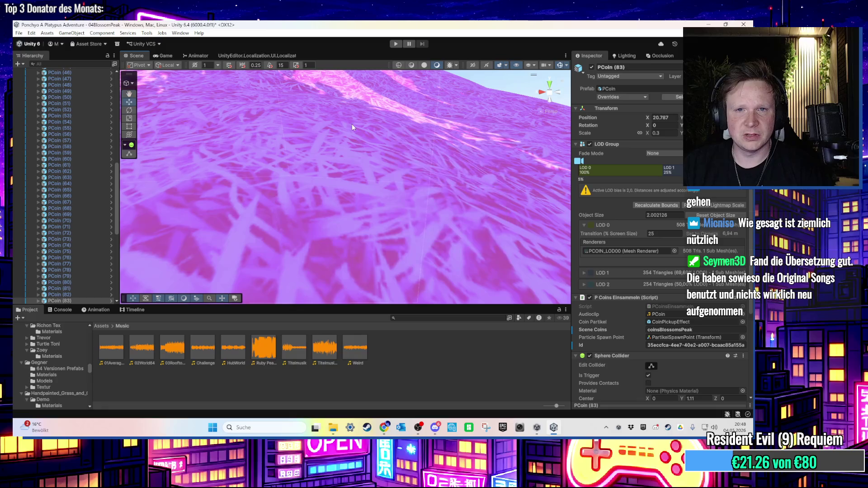
- Select the Terrain, choose Raise or Lower Terrain, set brush size 1.95 and nudge strength up
{"action": "left_click", "coordinate": [383, 137]}
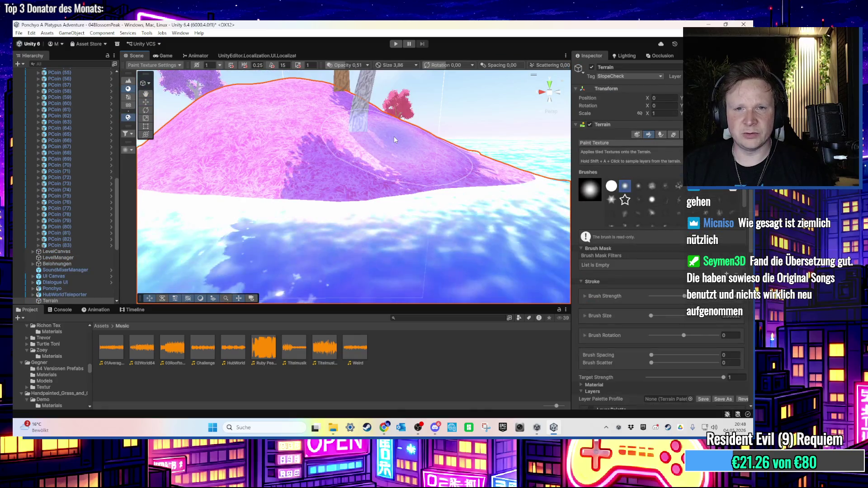
{"action": "scroll", "coordinate": [389, 164], "scroll_direction": "up", "scroll_amount": 3}
{"action": "scroll", "coordinate": [389, 169], "scroll_direction": "up", "scroll_amount": 2}
{"action": "scroll", "coordinate": [109, 232], "scroll_direction": "down", "scroll_amount": 3}
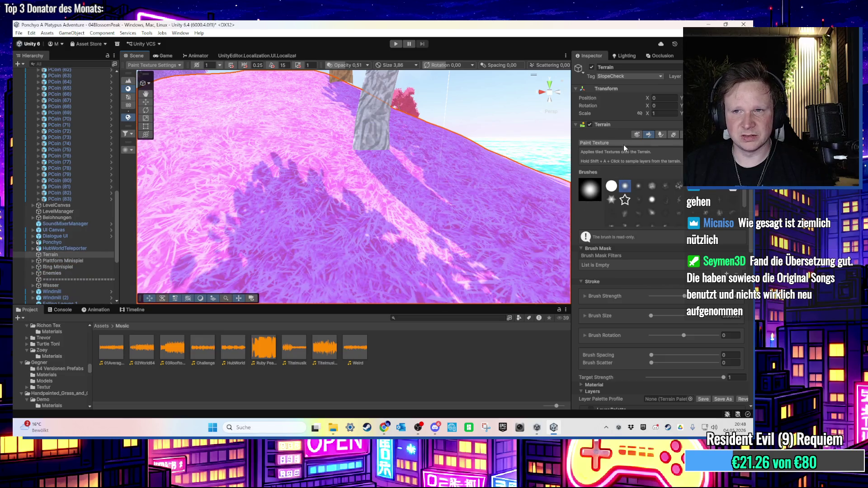
{"action": "left_click", "coordinate": [623, 144]}
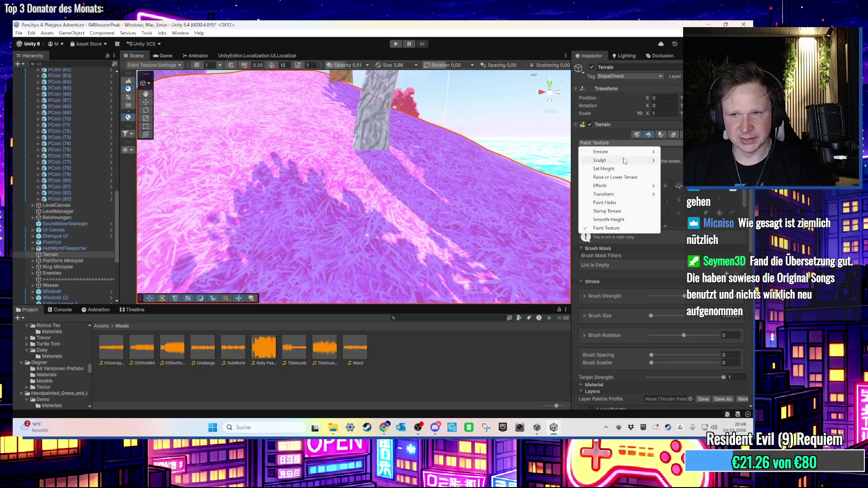
{"action": "left_click", "coordinate": [615, 177]}
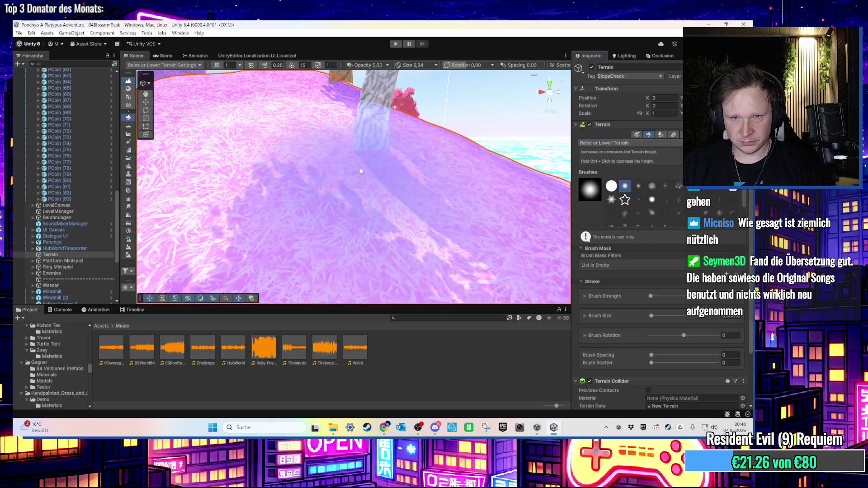
{"action": "key", "text": "a"}
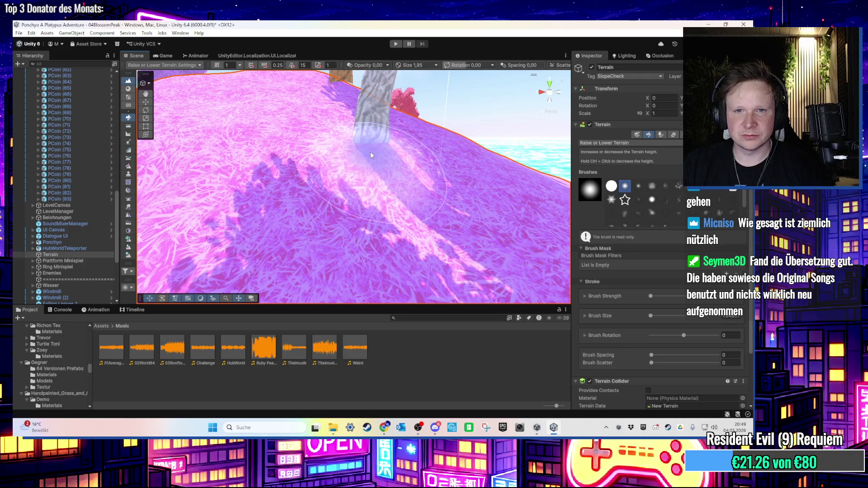
{"action": "scroll", "coordinate": [389, 136], "scroll_direction": "up", "scroll_amount": 3}
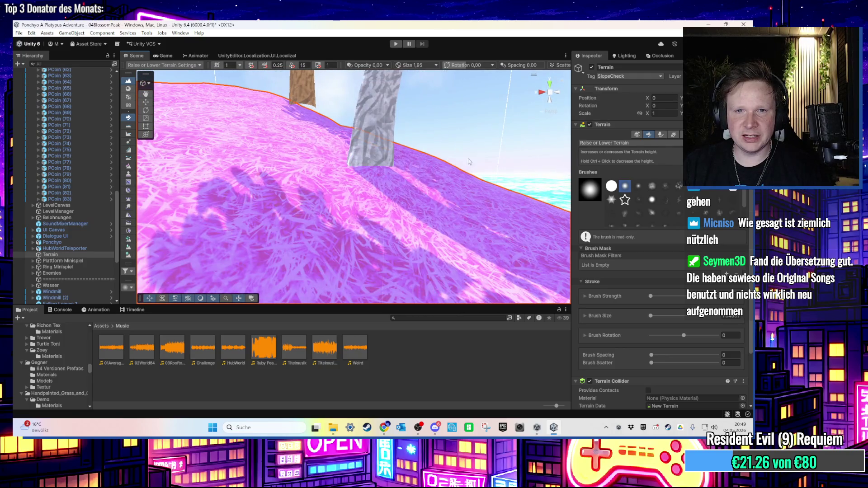
{"action": "left_click", "coordinate": [652, 298]}
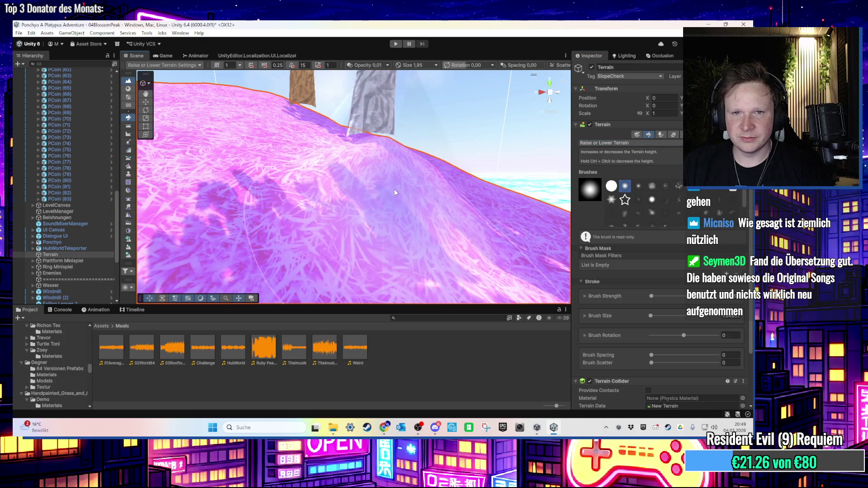
{"action": "left_click", "coordinate": [625, 144]}
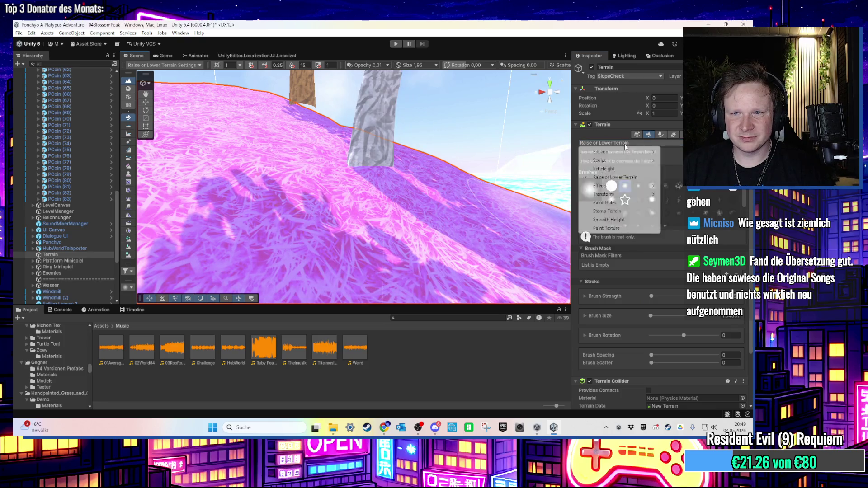
- Switch to the Set Height tool and try Height values 10, 15 and 20
{"action": "left_click", "coordinate": [614, 170]}
{"action": "scroll", "coordinate": [355, 159], "scroll_direction": "down", "scroll_amount": 10}
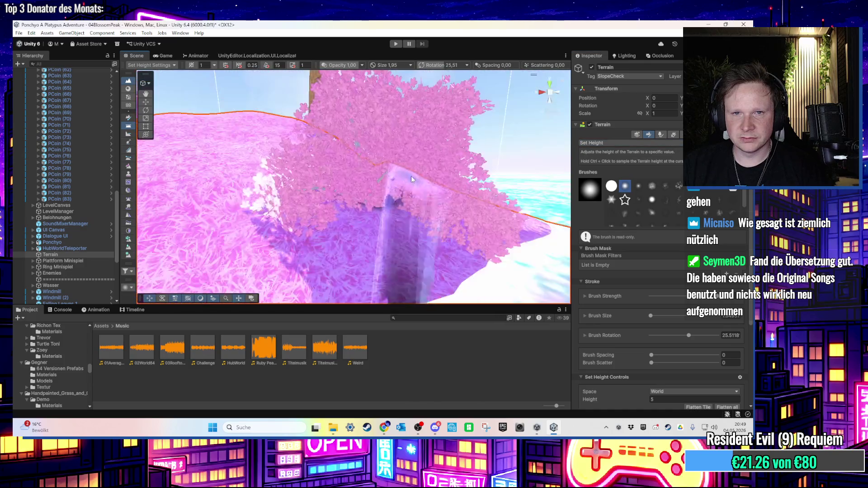
{"action": "scroll", "coordinate": [410, 180], "scroll_direction": "up", "scroll_amount": 5}
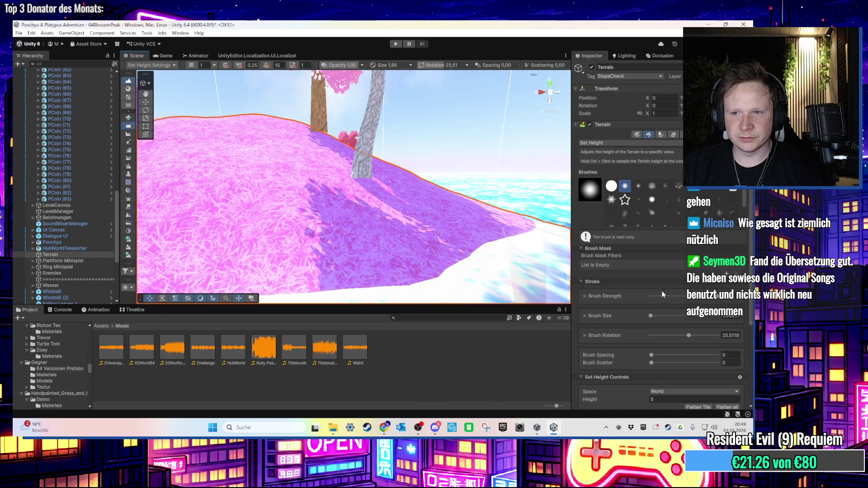
{"action": "left_click", "coordinate": [656, 399]}
{"action": "type", "text": "10"}
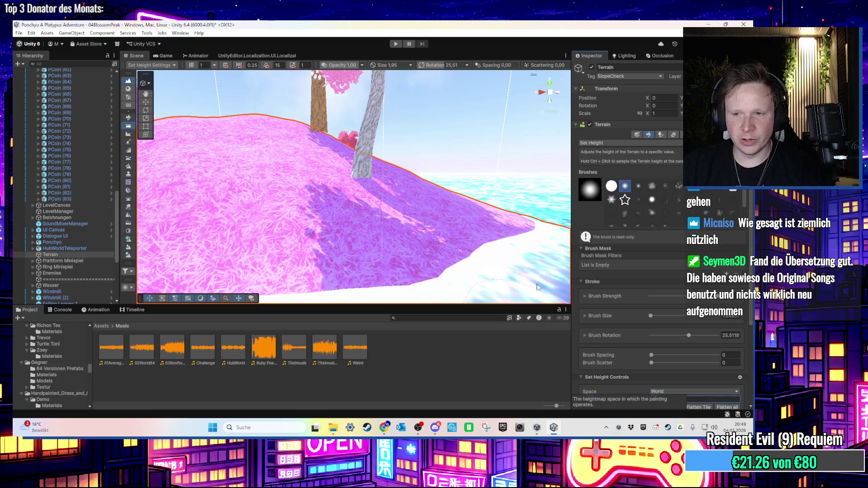
{"action": "left_click", "coordinate": [660, 399]}
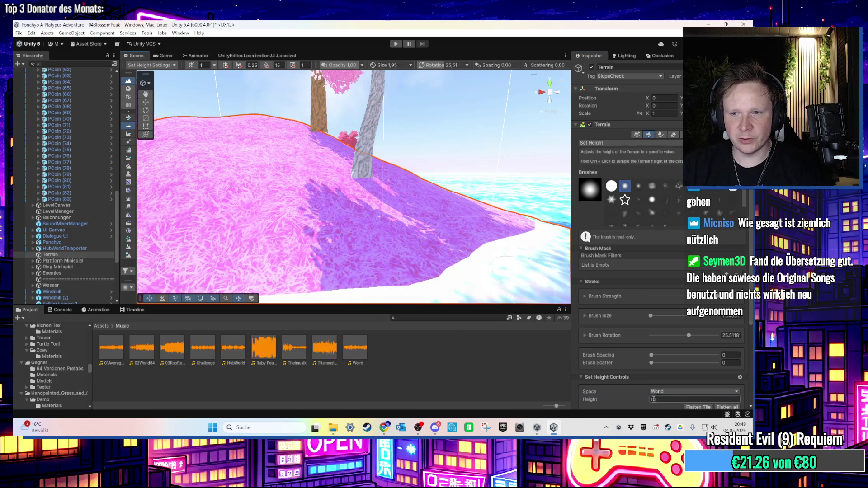
{"action": "type", "text": "15"}
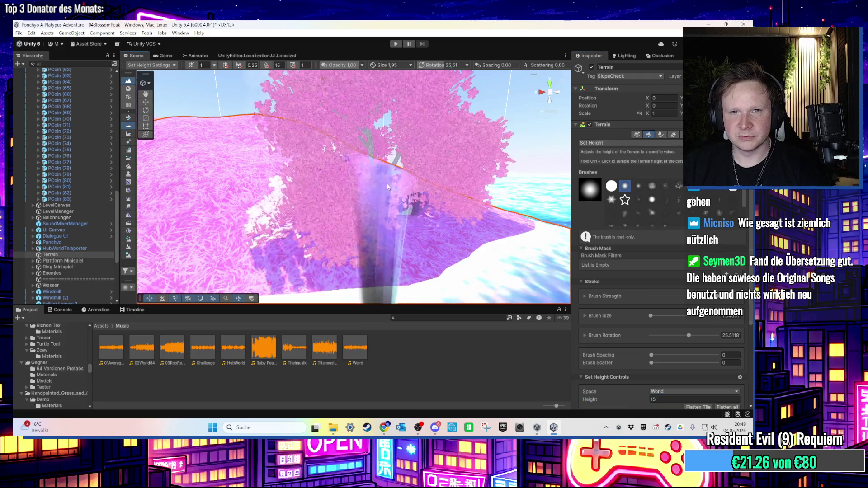
{"action": "left_click", "coordinate": [651, 399]}
{"action": "type", "text": "20"}
- Paint and undo test strokes on the slope at heights 50, 55, 51 and 52
{"action": "mouse_move", "coordinate": [429, 240]}
{"action": "left_mouse_down"}
{"action": "mouse_move", "coordinate": [426, 216]}
{"action": "mouse_move", "coordinate": [400, 197]}
{"action": "left_mouse_up"}
{"action": "key", "text": "ctrl+z"}
{"action": "type", "text": "50"}
{"action": "key", "text": "ctrl+z"}
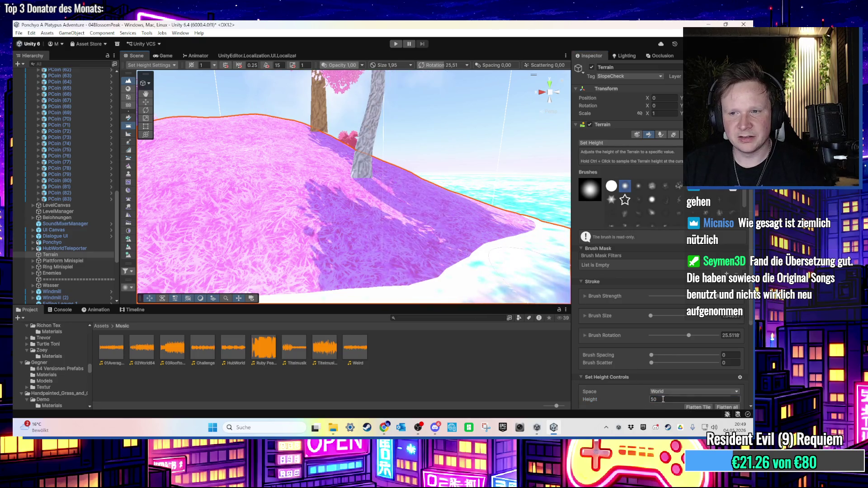
{"action": "type", "text": "55"}
{"action": "left_click", "coordinate": [363, 180]}
{"action": "key", "text": "ctrl+z"}
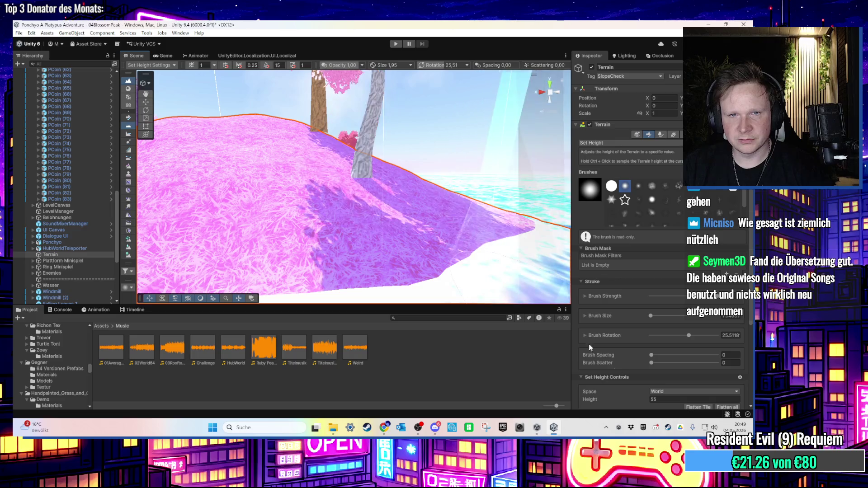
{"action": "type", "text": "51"}
{"action": "left_click", "coordinate": [384, 194]}
{"action": "key", "text": "ctrl+z"}
{"action": "type", "text": "52"}
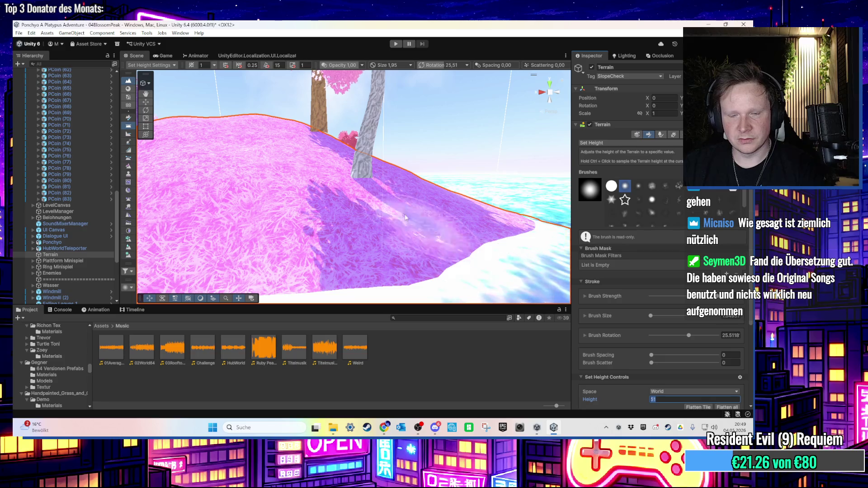
- Set Height to 53 and fill the dent beside the tree, then enter 54
{"action": "mouse_move", "coordinate": [377, 193]}
{"action": "left_mouse_down"}
{"action": "mouse_move", "coordinate": [406, 234]}
{"action": "mouse_move", "coordinate": [353, 263]}
{"action": "mouse_move", "coordinate": [379, 224]}
{"action": "mouse_move", "coordinate": [478, 225]}
{"action": "left_mouse_up"}
{"action": "left_click", "coordinate": [656, 400]}
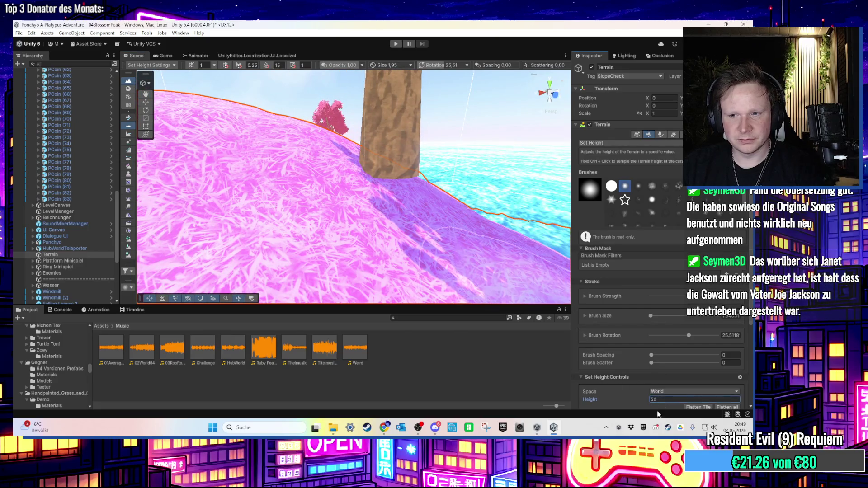
{"action": "type", "text": "53"}
{"action": "mouse_move", "coordinate": [440, 239]}
{"action": "left_mouse_down"}
{"action": "mouse_move", "coordinate": [363, 211]}
{"action": "mouse_move", "coordinate": [373, 197]}
{"action": "left_mouse_up"}
{"action": "left_click", "coordinate": [375, 195]}
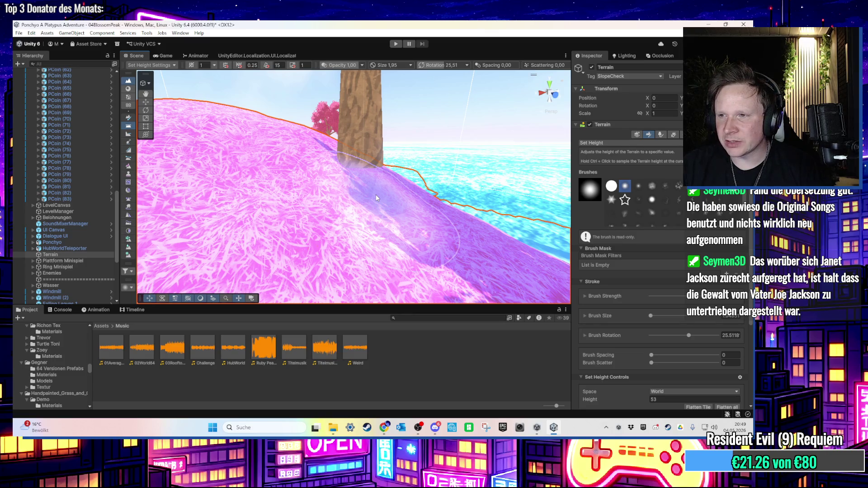
{"action": "mouse_move", "coordinate": [375, 194]}
{"action": "left_mouse_down"}
{"action": "mouse_move", "coordinate": [334, 204]}
{"action": "mouse_move", "coordinate": [407, 213]}
{"action": "left_mouse_up"}
{"action": "type", "text": "54"}
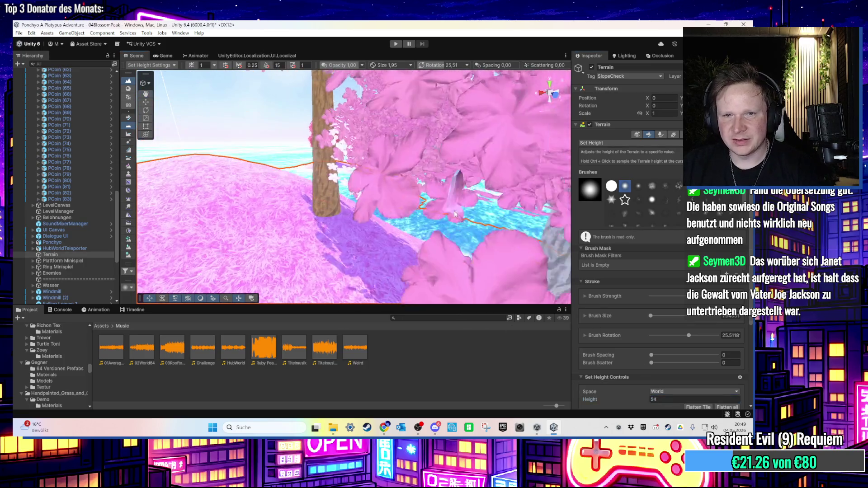
{"action": "mouse_move", "coordinate": [355, 196]}
{"action": "left_mouse_down"}
{"action": "mouse_move", "coordinate": [395, 206]}
{"action": "mouse_move", "coordinate": [375, 205]}
{"action": "mouse_move", "coordinate": [370, 185]}
{"action": "mouse_move", "coordinate": [576, 230]}
{"action": "left_mouse_up"}
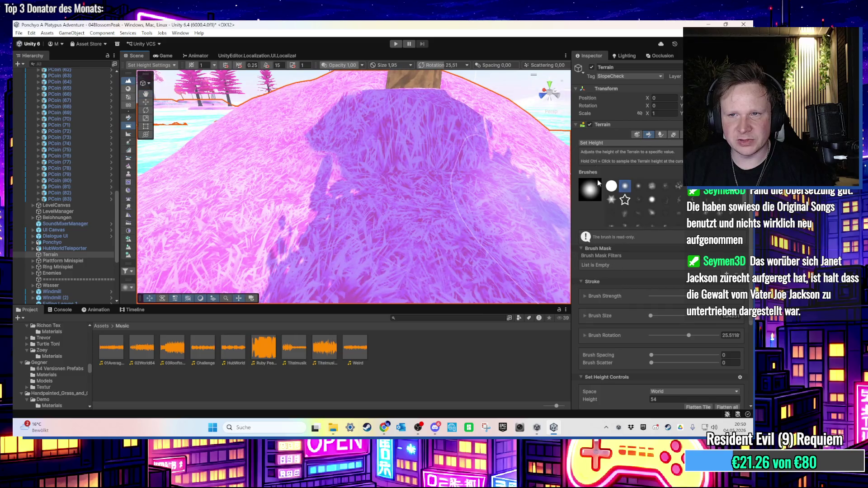
- Switch the terrain tool back to Raise or Lower Terrain
{"action": "left_click", "coordinate": [610, 143]}
{"action": "left_click", "coordinate": [615, 177]}
{"action": "left_click_drag", "start_coordinate": [475, 135], "coordinate": [339, 146]}
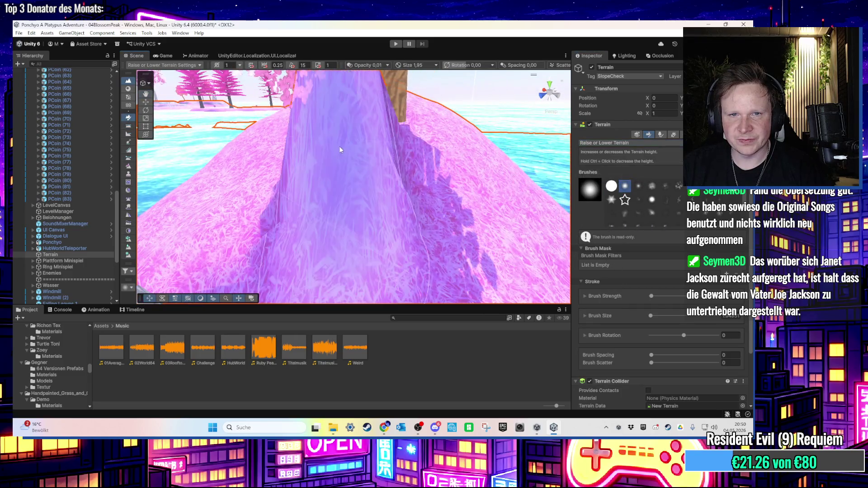
- Switch the terrain tool to Smooth Height and bring the view close to the ground by the tree
{"action": "left_click", "coordinate": [616, 143]}
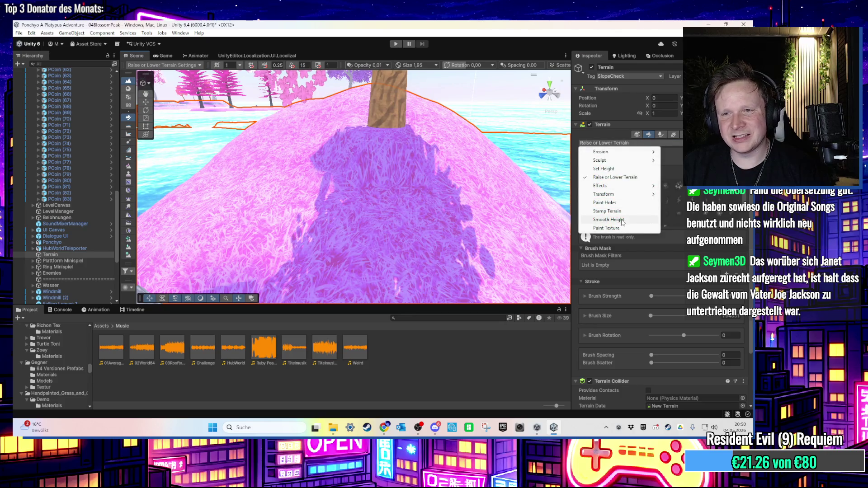
{"action": "left_click", "coordinate": [609, 220]}
{"action": "mouse_move", "coordinate": [398, 171]}
{"action": "left_mouse_down"}
{"action": "mouse_move", "coordinate": [311, 169]}
{"action": "mouse_move", "coordinate": [372, 181]}
{"action": "left_mouse_up"}
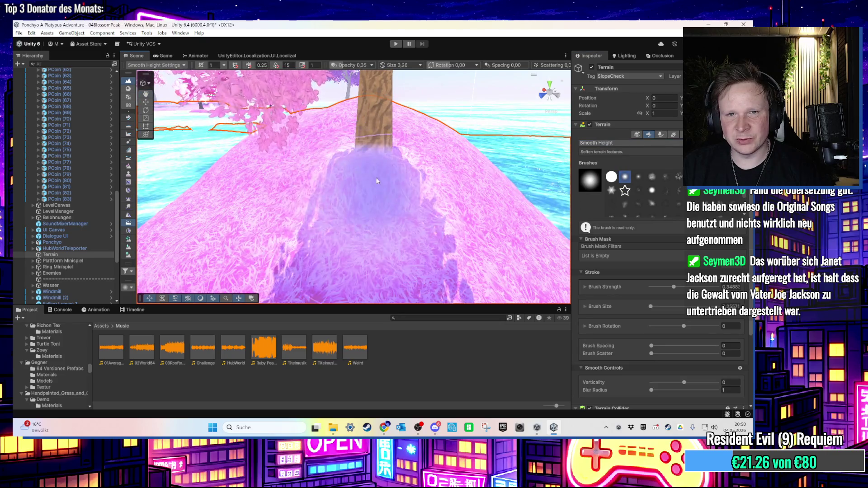
{"action": "mouse_move", "coordinate": [448, 172]}
{"action": "left_mouse_down"}
{"action": "mouse_move", "coordinate": [391, 157]}
{"action": "mouse_move", "coordinate": [421, 139]}
{"action": "mouse_move", "coordinate": [383, 157]}
{"action": "mouse_move", "coordinate": [379, 179]}
{"action": "mouse_move", "coordinate": [301, 150]}
{"action": "mouse_move", "coordinate": [378, 188]}
{"action": "mouse_move", "coordinate": [413, 183]}
{"action": "mouse_move", "coordinate": [436, 159]}
{"action": "mouse_move", "coordinate": [309, 190]}
{"action": "left_mouse_up"}
{"action": "mouse_move", "coordinate": [387, 187]}
{"action": "left_mouse_down"}
{"action": "mouse_move", "coordinate": [362, 111]}
{"action": "mouse_move", "coordinate": [350, 224]}
{"action": "mouse_move", "coordinate": [458, 224]}
{"action": "mouse_move", "coordinate": [546, 162]}
{"action": "left_mouse_up"}
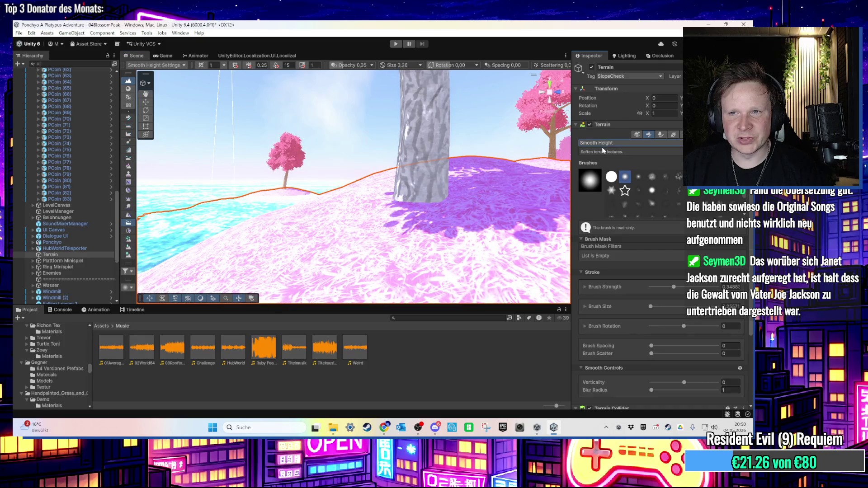
{"action": "left_click", "coordinate": [604, 144]}
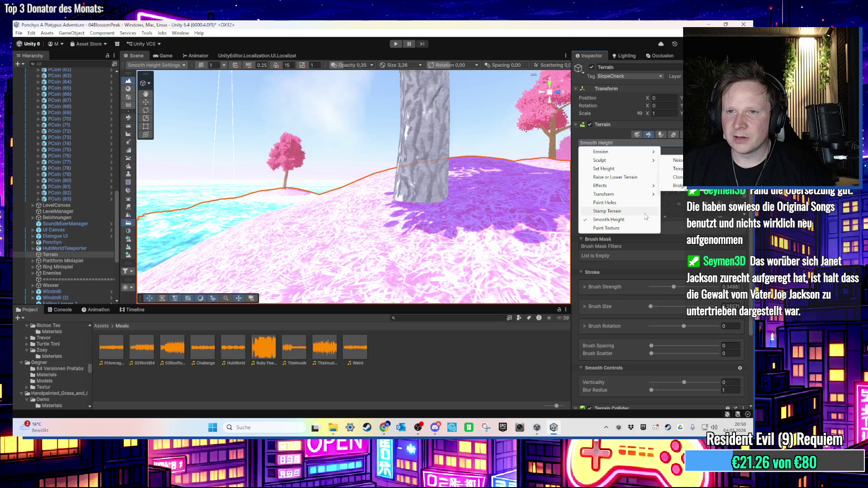
- Cycle the terrain tool through Set Height and Raise or Lower Terrain, ending on Effects/Slope Flatten
{"action": "left_click", "coordinate": [621, 171]}
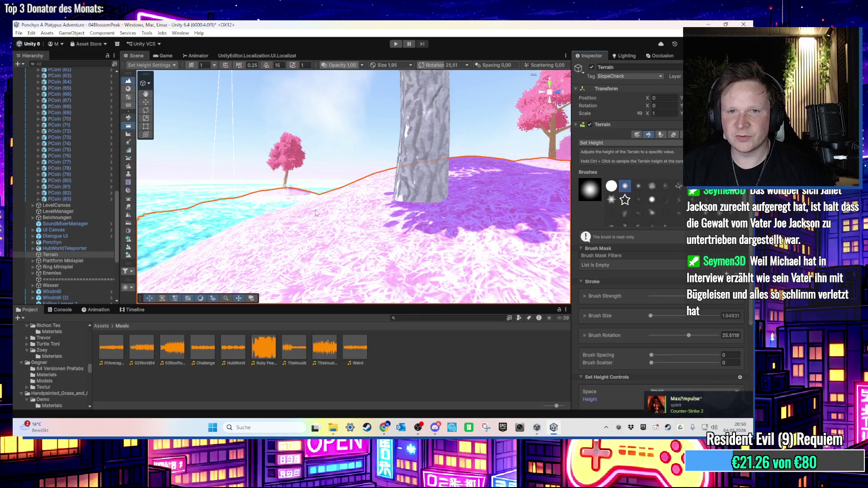
{"action": "scroll", "coordinate": [388, 219], "scroll_direction": "up", "scroll_amount": 3}
{"action": "mouse_move", "coordinate": [394, 218]}
{"action": "left_mouse_down"}
{"action": "mouse_move", "coordinate": [392, 188]}
{"action": "mouse_move", "coordinate": [392, 247]}
{"action": "left_mouse_up"}
{"action": "left_click", "coordinate": [613, 143]}
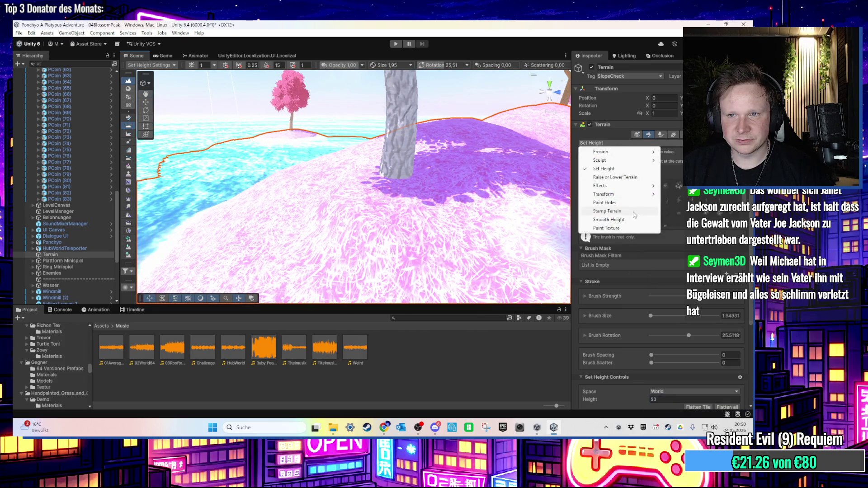
{"action": "left_click", "coordinate": [615, 177]}
{"action": "left_click", "coordinate": [617, 143]}
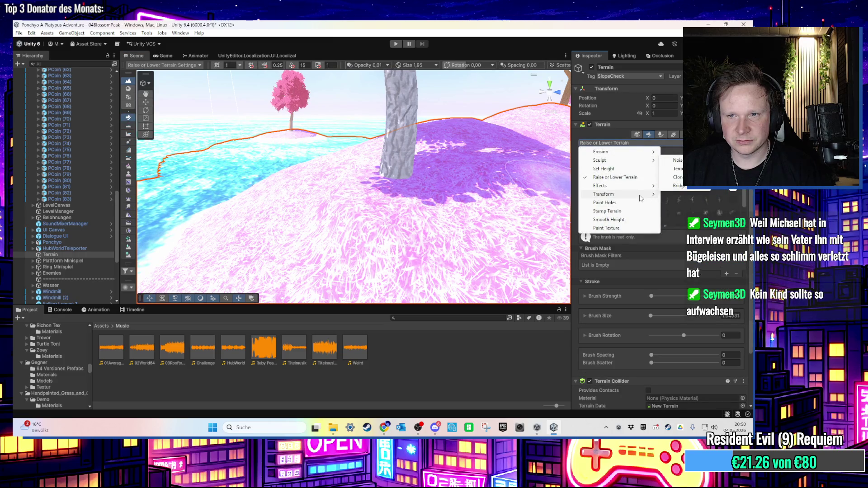
{"action": "left_click", "coordinate": [677, 186]}
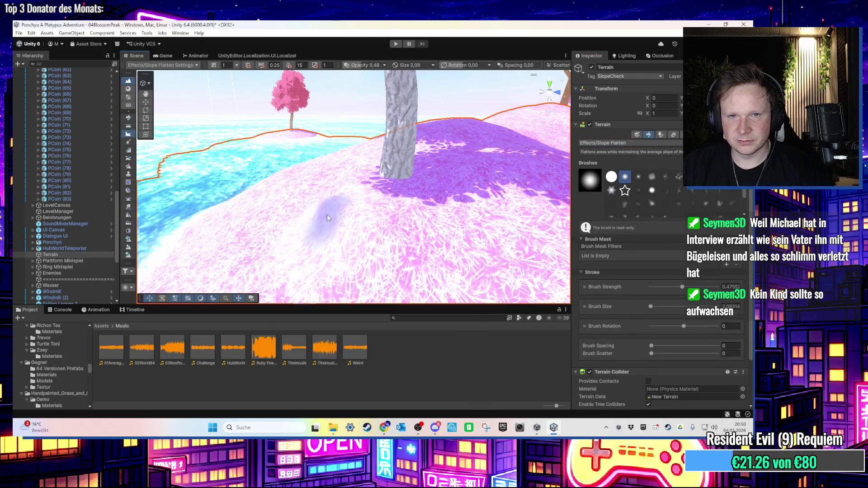
- Orbit and zoom the view over another hill with pink trees along the shoreline
{"action": "mouse_move", "coordinate": [468, 245]}
{"action": "left_mouse_down"}
{"action": "mouse_move", "coordinate": [306, 222]}
{"action": "mouse_move", "coordinate": [490, 193]}
{"action": "mouse_move", "coordinate": [285, 178]}
{"action": "mouse_move", "coordinate": [326, 242]}
{"action": "mouse_move", "coordinate": [338, 226]}
{"action": "mouse_move", "coordinate": [454, 227]}
{"action": "mouse_move", "coordinate": [368, 258]}
{"action": "mouse_move", "coordinate": [398, 239]}
{"action": "mouse_move", "coordinate": [363, 247]}
{"action": "mouse_move", "coordinate": [412, 230]}
{"action": "mouse_move", "coordinate": [372, 251]}
{"action": "mouse_move", "coordinate": [350, 217]}
{"action": "mouse_move", "coordinate": [373, 241]}
{"action": "mouse_move", "coordinate": [376, 263]}
{"action": "left_mouse_up"}
{"action": "scroll", "coordinate": [285, 177], "scroll_direction": "down", "scroll_amount": 5}
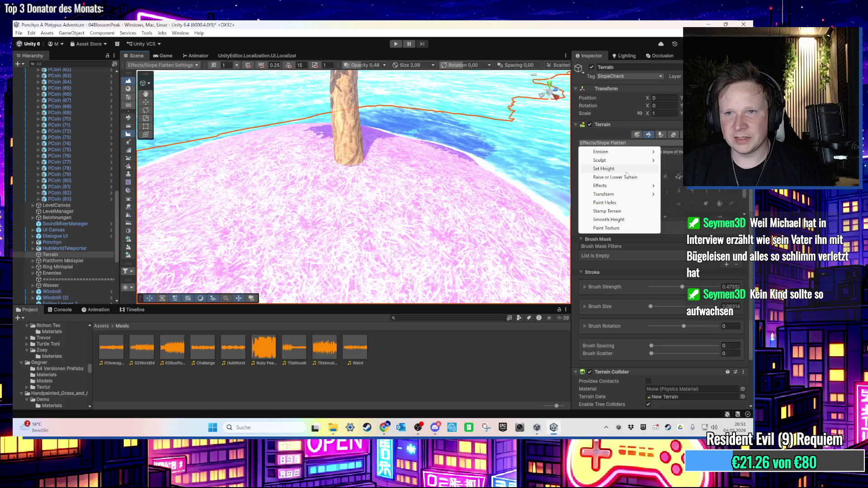
- Select Set Height and enter a target Height of 52
{"action": "left_click", "coordinate": [626, 170]}
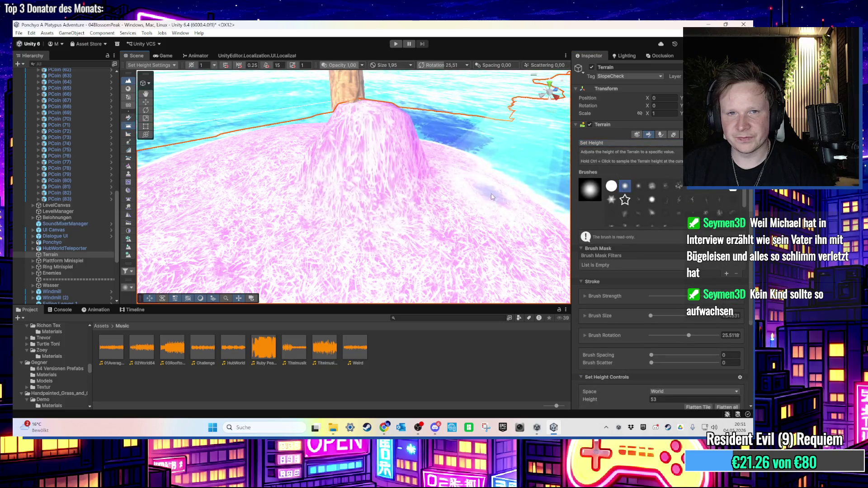
{"action": "left_click", "coordinate": [654, 400]}
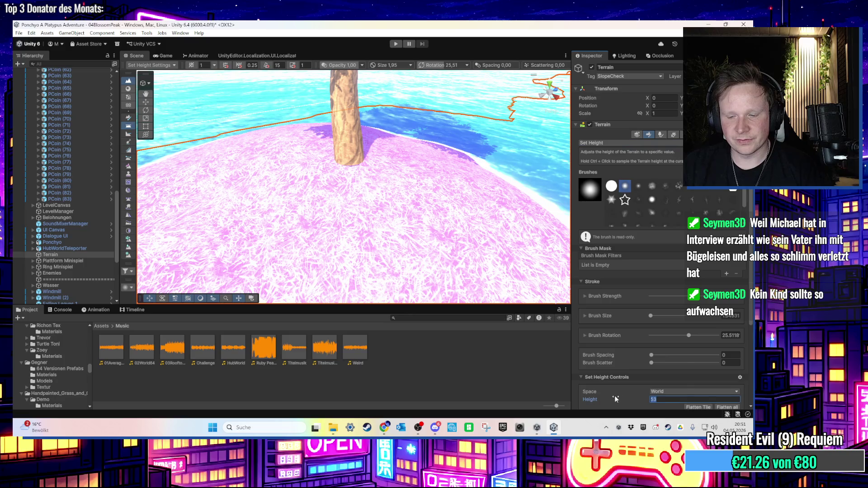
{"action": "type", "text": "52"}
{"action": "left_click_drag", "start_coordinate": [355, 160], "coordinate": [417, 114]}
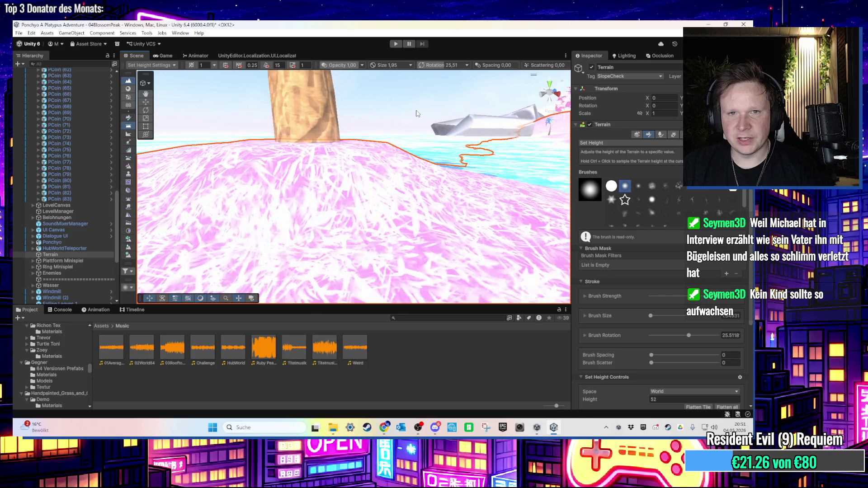
{"action": "scroll", "coordinate": [417, 113], "scroll_direction": "down", "scroll_amount": 4}
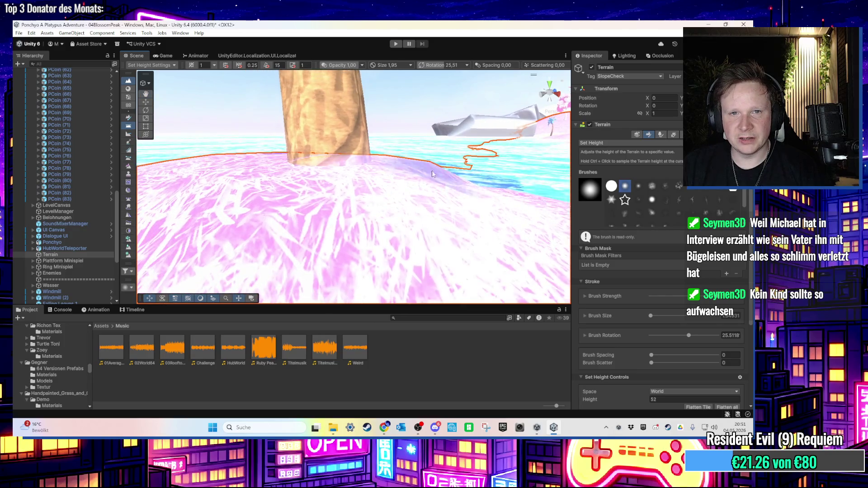
- Switch briefly to Slope Flatten while viewing more shoreline, then return to Set Height
{"action": "left_click", "coordinate": [620, 144]}
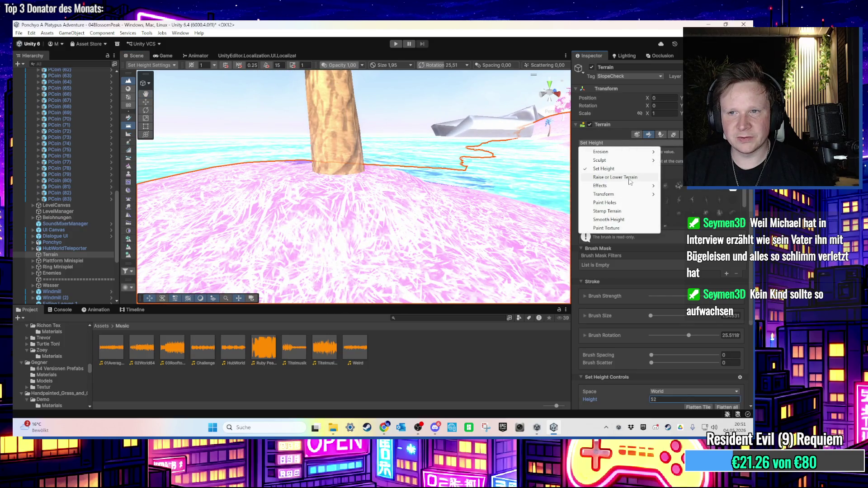
{"action": "left_click", "coordinate": [678, 185]}
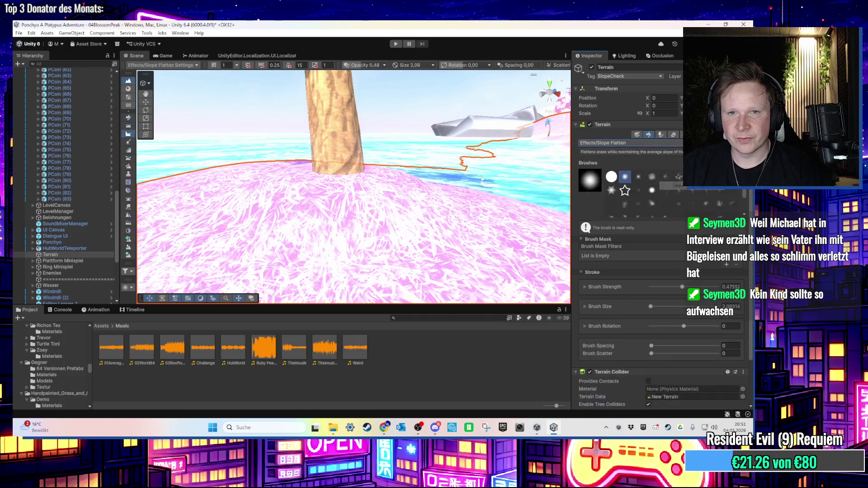
{"action": "scroll", "coordinate": [368, 203], "scroll_direction": "up", "scroll_amount": 3}
{"action": "mouse_move", "coordinate": [394, 183]}
{"action": "left_mouse_down"}
{"action": "mouse_move", "coordinate": [392, 218]}
{"action": "mouse_move", "coordinate": [361, 179]}
{"action": "mouse_move", "coordinate": [399, 176]}
{"action": "mouse_move", "coordinate": [345, 180]}
{"action": "mouse_move", "coordinate": [302, 120]}
{"action": "mouse_move", "coordinate": [298, 159]}
{"action": "mouse_move", "coordinate": [332, 148]}
{"action": "mouse_move", "coordinate": [393, 152]}
{"action": "mouse_move", "coordinate": [364, 175]}
{"action": "mouse_move", "coordinate": [236, 164]}
{"action": "mouse_move", "coordinate": [246, 176]}
{"action": "mouse_move", "coordinate": [387, 190]}
{"action": "mouse_move", "coordinate": [334, 207]}
{"action": "mouse_move", "coordinate": [376, 193]}
{"action": "mouse_move", "coordinate": [393, 199]}
{"action": "left_mouse_up"}
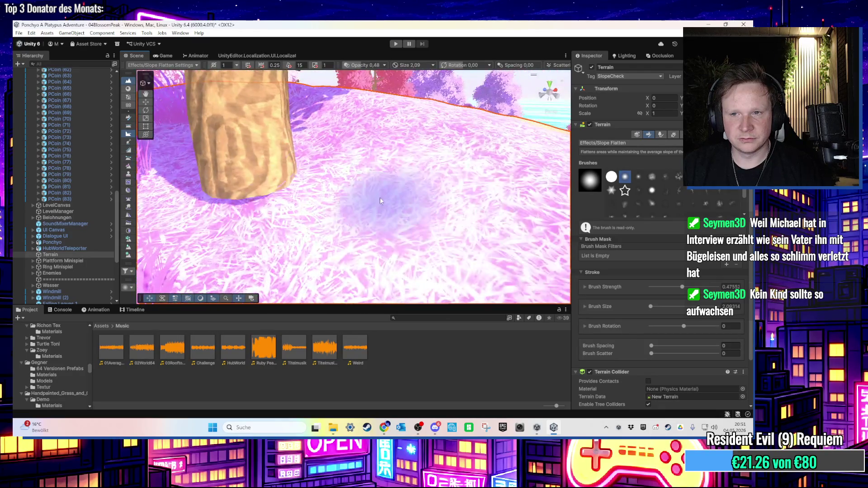
{"action": "left_click", "coordinate": [619, 171]}
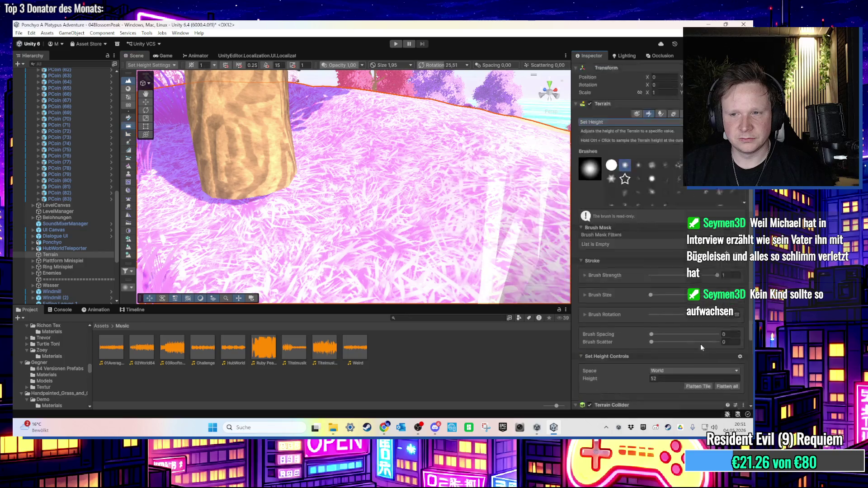
- Step the Set Height target through 60, 59 and 55 down to 51, then flatten around the tree trunk
{"action": "left_click_drag", "start_coordinate": [595, 297], "coordinate": [598, 297]}
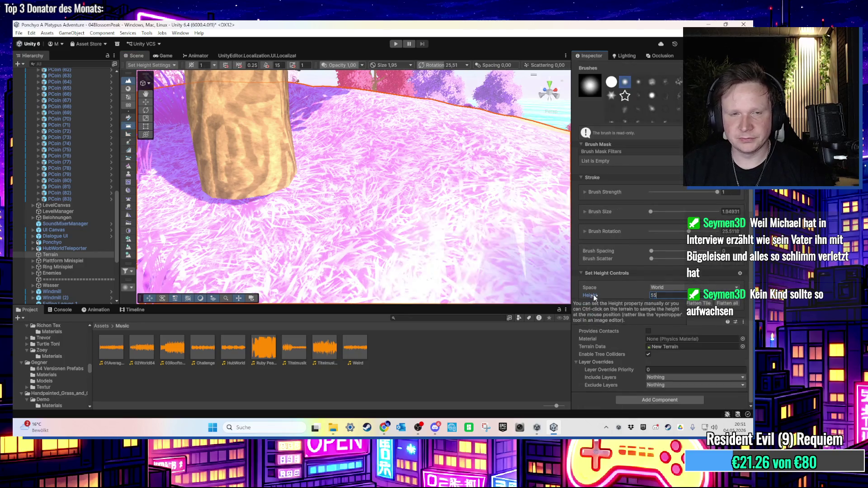
{"action": "left_click", "coordinate": [284, 180]}
{"action": "left_click_drag", "start_coordinate": [285, 181], "coordinate": [385, 161]}
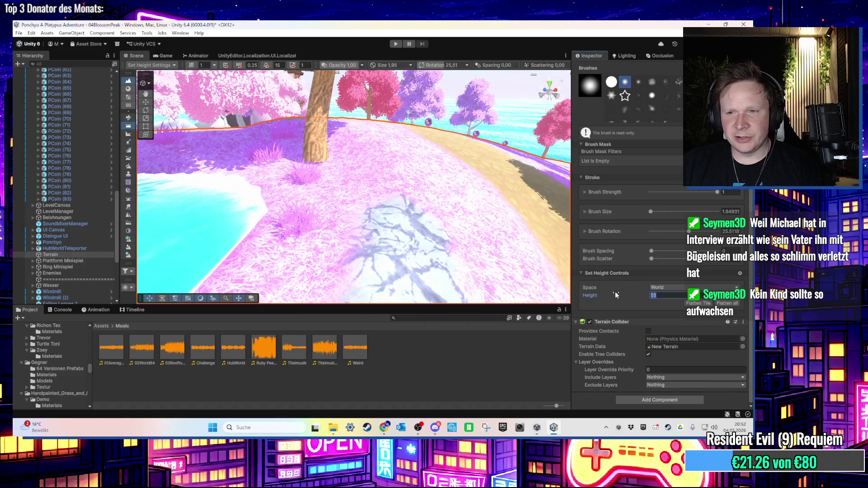
{"action": "left_click", "coordinate": [307, 173]}
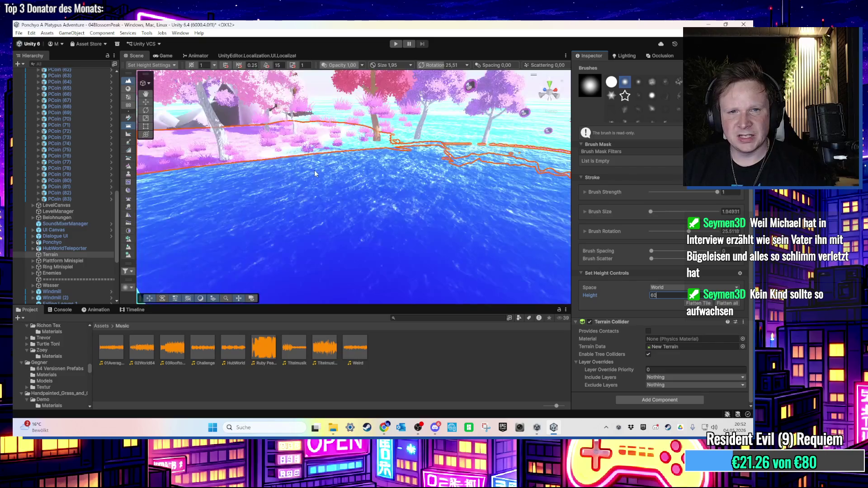
{"action": "type", "text": "59"}
{"action": "mouse_move", "coordinate": [335, 173]}
{"action": "left_mouse_down"}
{"action": "mouse_move", "coordinate": [480, 197]}
{"action": "mouse_move", "coordinate": [430, 159]}
{"action": "mouse_move", "coordinate": [341, 118]}
{"action": "mouse_move", "coordinate": [322, 198]}
{"action": "left_mouse_up"}
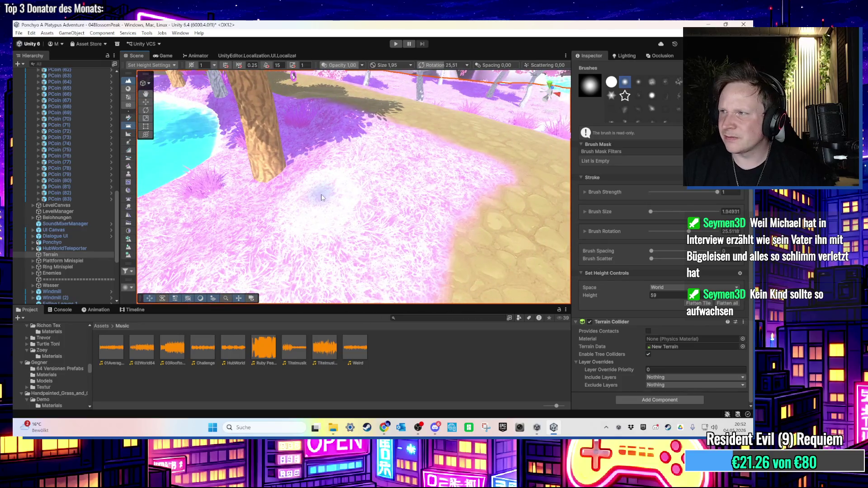
{"action": "mouse_move", "coordinate": [321, 196]}
{"action": "left_mouse_down"}
{"action": "mouse_move", "coordinate": [502, 130]}
{"action": "mouse_move", "coordinate": [479, 173]}
{"action": "mouse_move", "coordinate": [310, 162]}
{"action": "mouse_move", "coordinate": [320, 161]}
{"action": "mouse_move", "coordinate": [446, 165]}
{"action": "mouse_move", "coordinate": [306, 165]}
{"action": "mouse_move", "coordinate": [287, 188]}
{"action": "mouse_move", "coordinate": [514, 194]}
{"action": "mouse_move", "coordinate": [534, 229]}
{"action": "left_mouse_up"}
{"action": "type", "text": "55"}
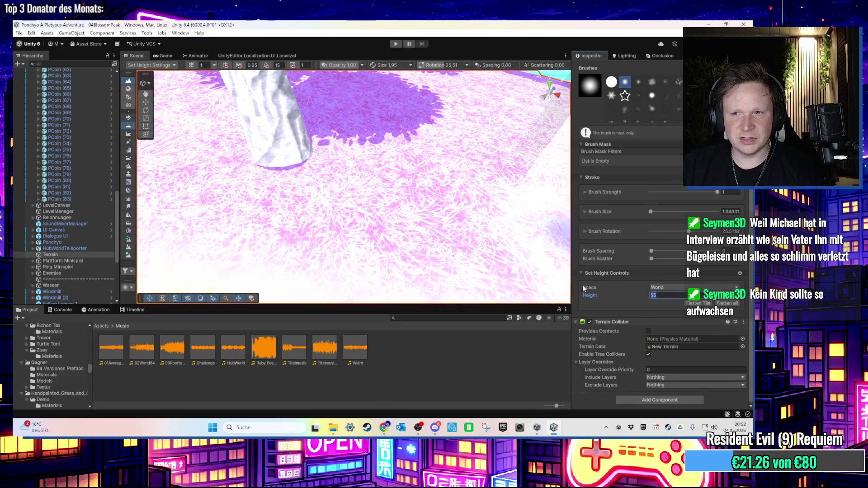
{"action": "type", "text": "51"}
{"action": "left_click", "coordinate": [286, 161]}
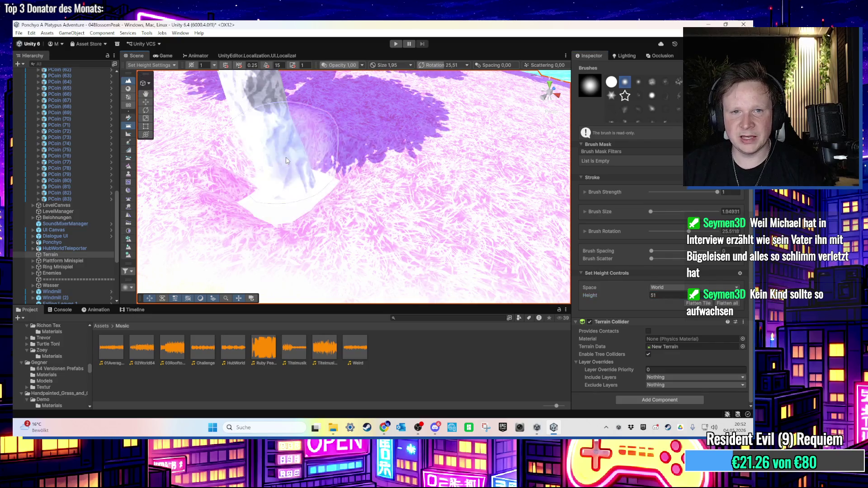
- Set the target height to 52 and paint the ground beside the tree trunk
{"action": "double_click", "coordinate": [665, 295]}
{"action": "type", "text": "52"}
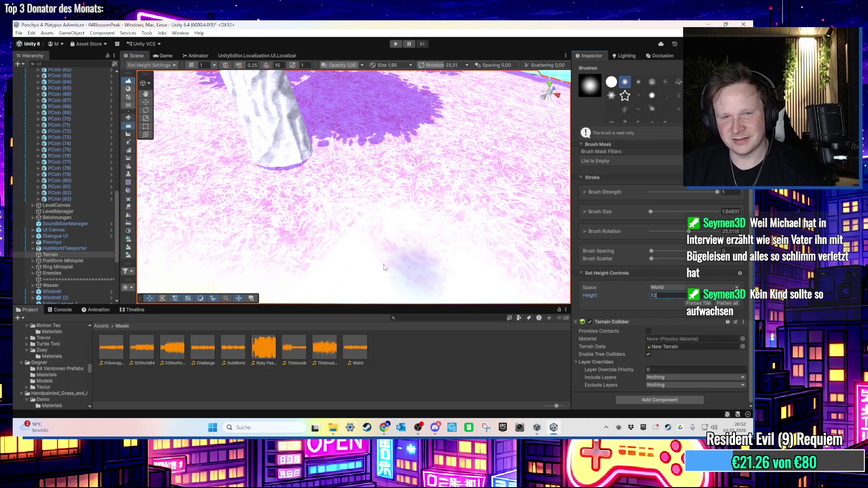
{"action": "scroll", "coordinate": [430, 277], "scroll_direction": "down", "scroll_amount": 5}
{"action": "scroll", "coordinate": [520, 174], "scroll_direction": "up", "scroll_amount": 5}
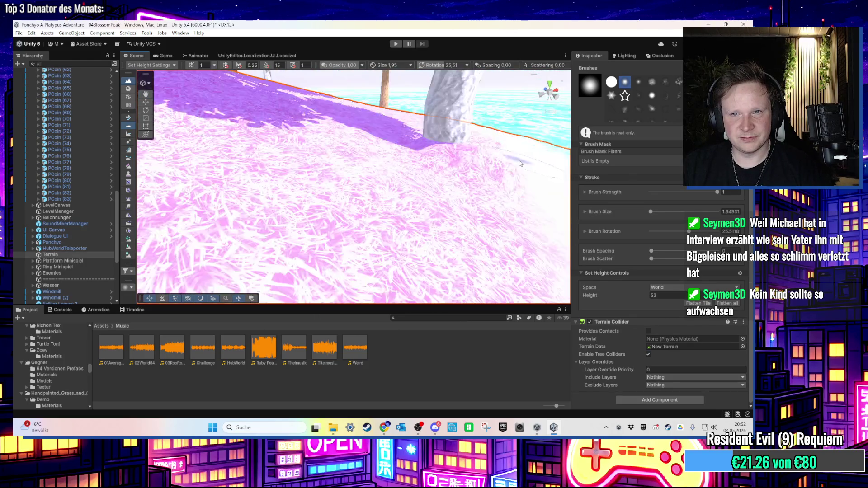
{"action": "scroll", "coordinate": [489, 173], "scroll_direction": "down", "scroll_amount": 5}
{"action": "scroll", "coordinate": [449, 188], "scroll_direction": "up", "scroll_amount": 5}
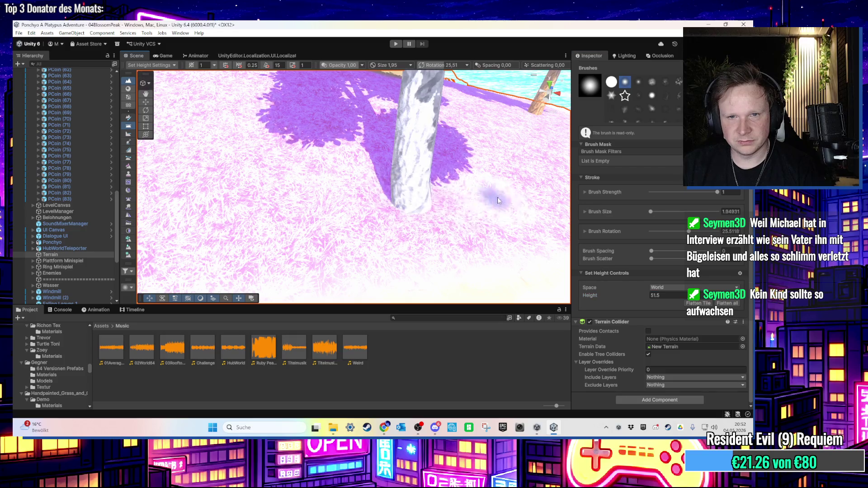
{"action": "scroll", "coordinate": [487, 199], "scroll_direction": "down", "scroll_amount": 5}
{"action": "scroll", "coordinate": [472, 186], "scroll_direction": "up", "scroll_amount": 3}
{"action": "scroll", "coordinate": [471, 185], "scroll_direction": "up", "scroll_amount": 5}
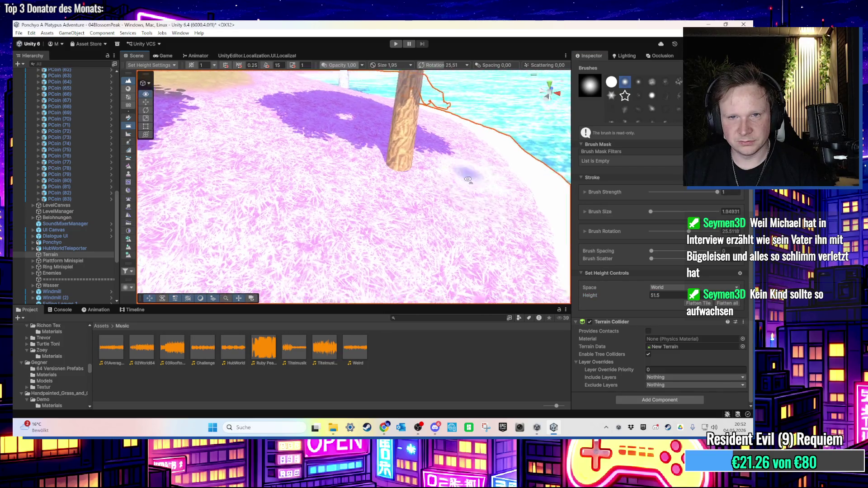
{"action": "scroll", "coordinate": [355, 134], "scroll_direction": "up", "scroll_amount": 2}
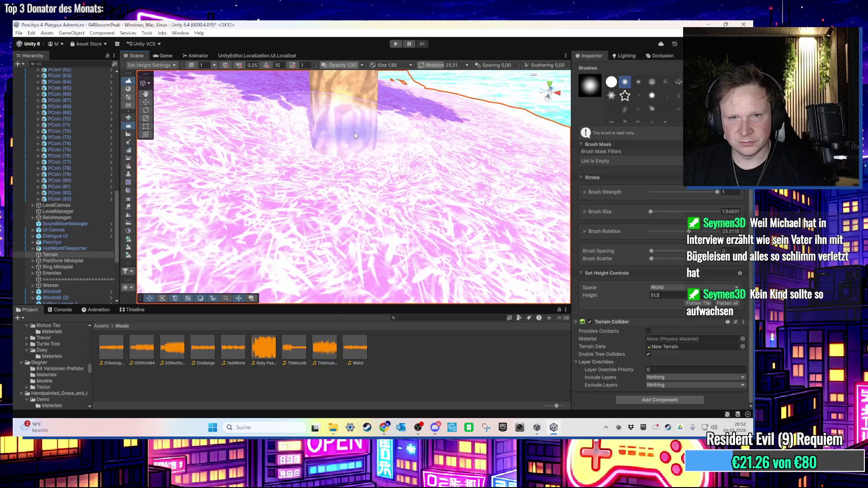
{"action": "scroll", "coordinate": [435, 132], "scroll_direction": "down", "scroll_amount": 6}
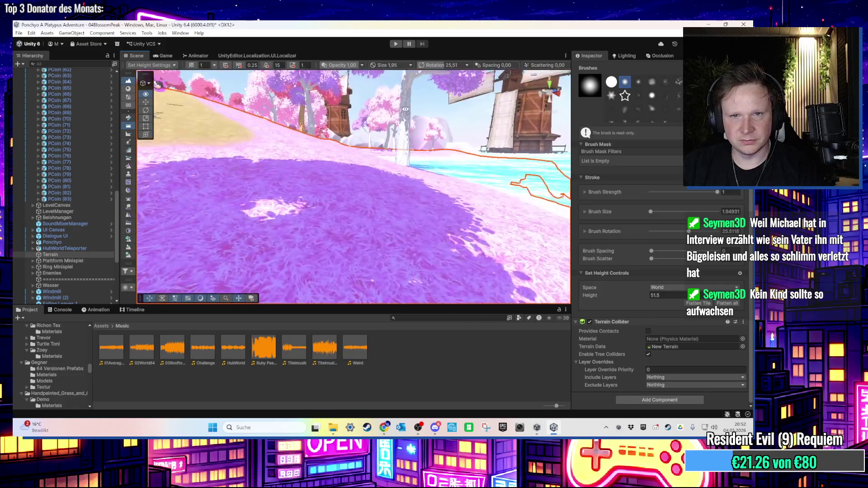
{"action": "scroll", "coordinate": [324, 220], "scroll_direction": "up", "scroll_amount": 6}
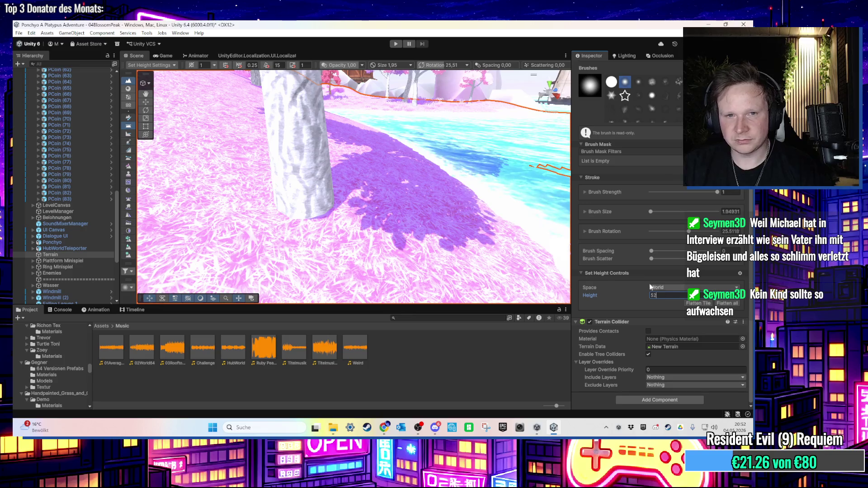
{"action": "scroll", "coordinate": [409, 202], "scroll_direction": "down", "scroll_amount": 5}
{"action": "scroll", "coordinate": [382, 190], "scroll_direction": "up", "scroll_amount": 6}
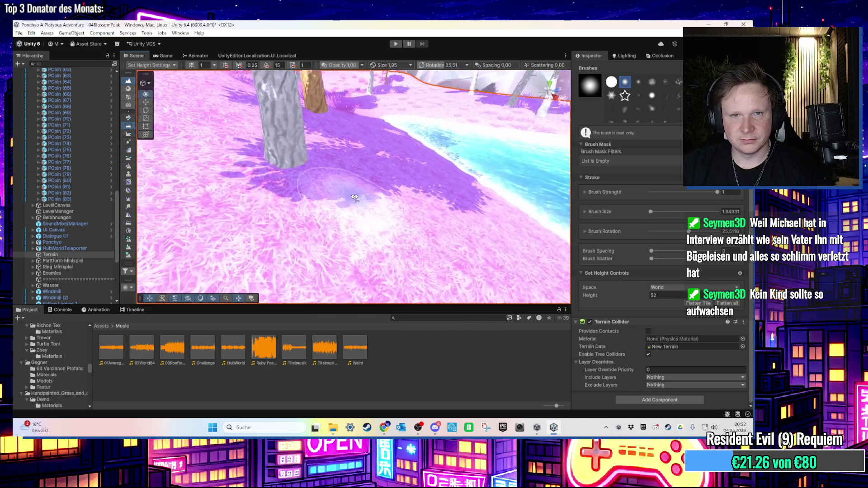
{"action": "scroll", "coordinate": [355, 200], "scroll_direction": "up", "scroll_amount": 3}
{"action": "left_click", "coordinate": [333, 167]}
- Try heights 53 and 54, then level the tree base at 53.5 and open the terrain tool list
{"action": "left_click", "coordinate": [658, 298]}
{"action": "type", "text": "53"}
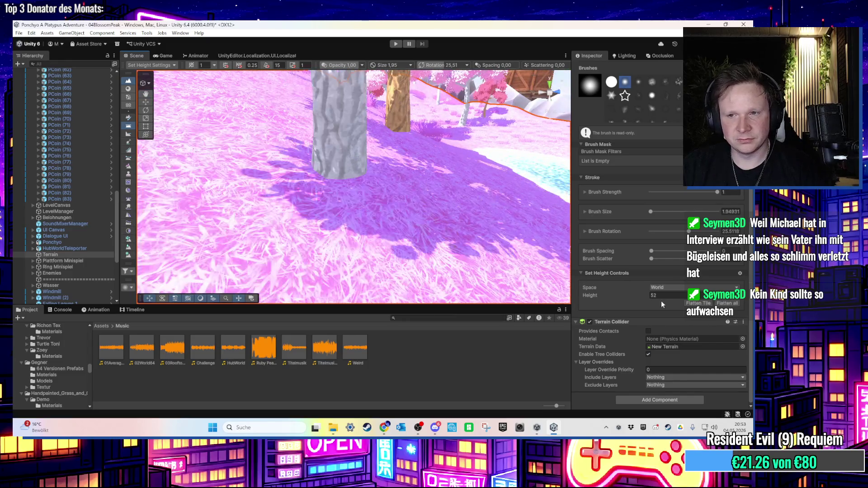
{"action": "key", "text": "Return"}
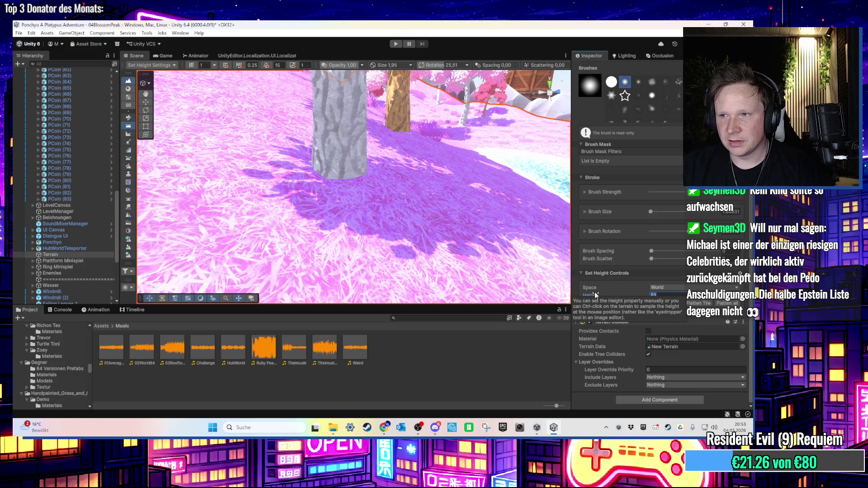
{"action": "type", "text": "4"}
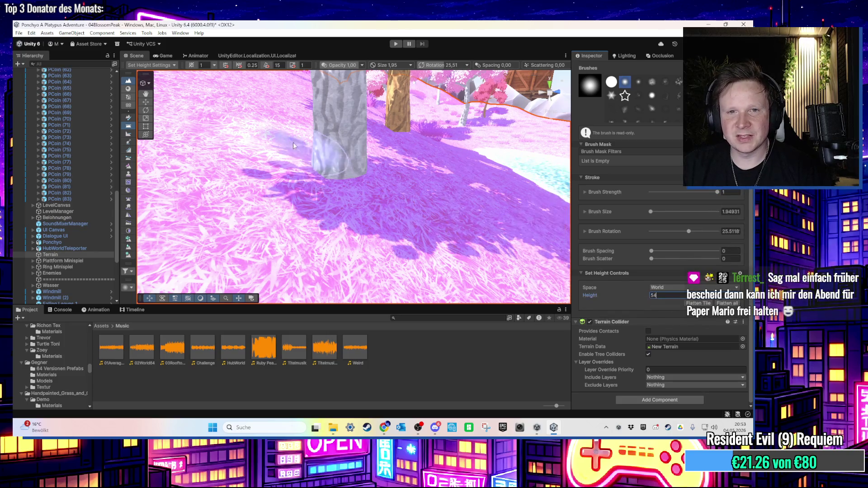
{"action": "left_click", "coordinate": [354, 172]}
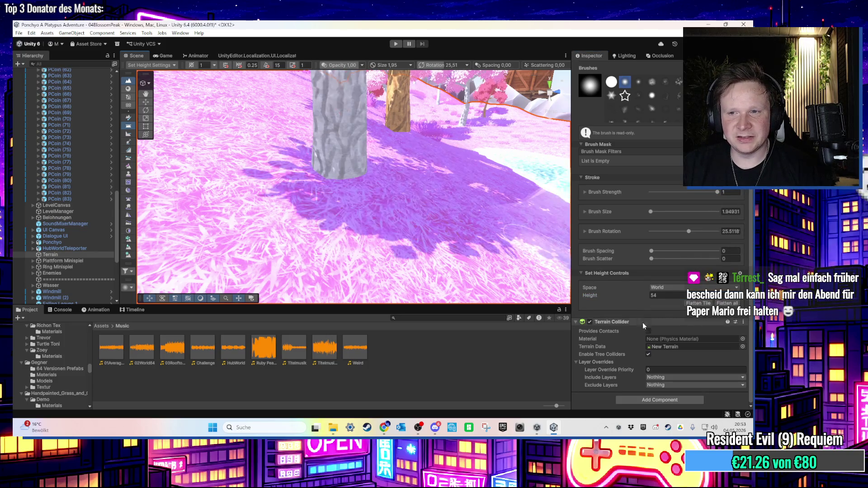
{"action": "left_click", "coordinate": [662, 297]}
{"action": "type", "text": "53.5"}
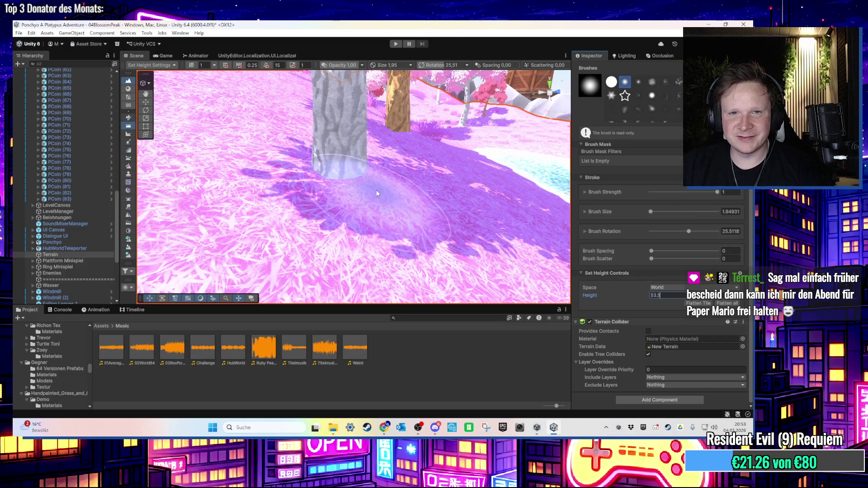
{"action": "left_click", "coordinate": [364, 178]}
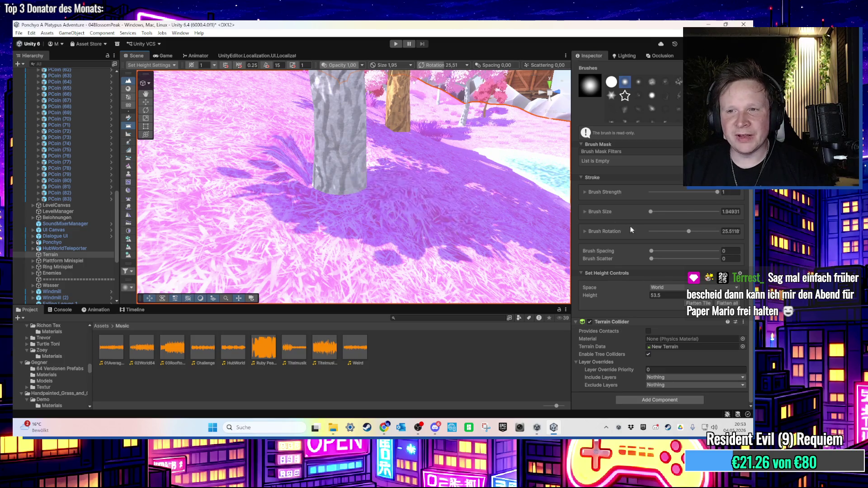
{"action": "scroll", "coordinate": [661, 199], "scroll_direction": "up", "scroll_amount": 5}
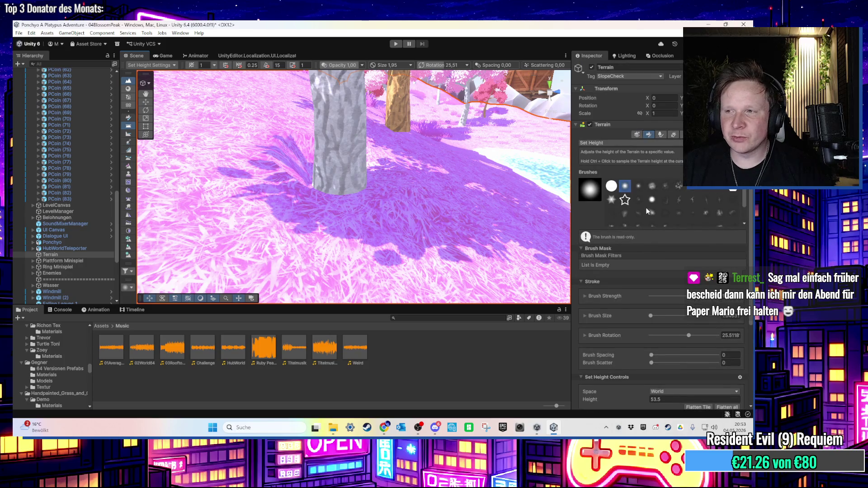
{"action": "left_click", "coordinate": [625, 147]}
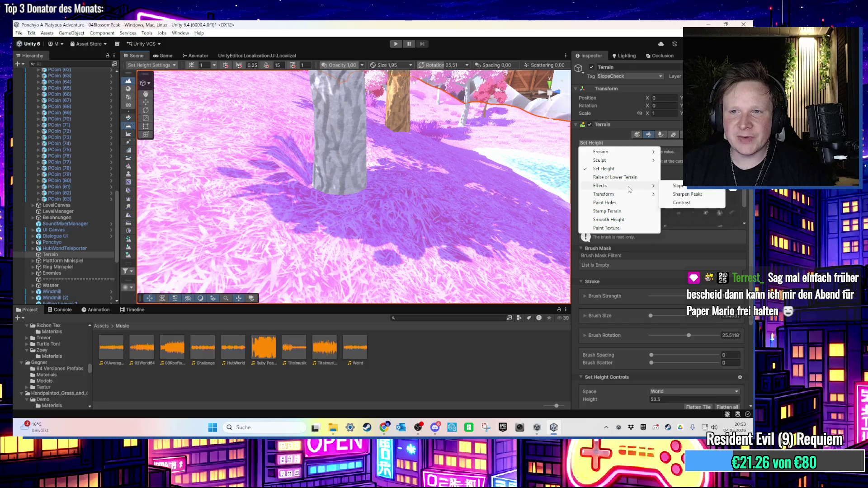
- Apply Sharpen Peaks to the terrain just left of the tree base
{"action": "left_click", "coordinate": [679, 194]}
{"action": "mouse_move", "coordinate": [327, 170]}
{"action": "left_mouse_down"}
{"action": "mouse_move", "coordinate": [268, 184]}
{"action": "mouse_move", "coordinate": [321, 190]}
{"action": "left_mouse_up"}
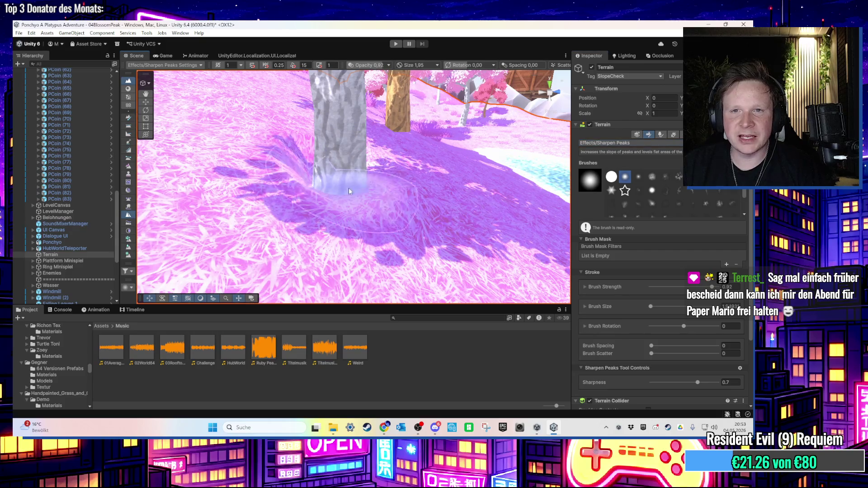
{"action": "scroll", "coordinate": [360, 186], "scroll_direction": "down", "scroll_amount": 5}
{"action": "scroll", "coordinate": [351, 195], "scroll_direction": "up", "scroll_amount": 5}
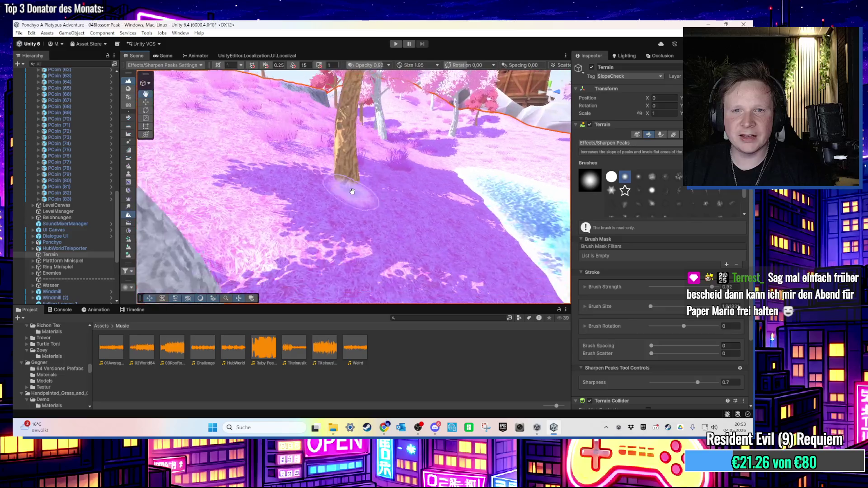
{"action": "scroll", "coordinate": [333, 189], "scroll_direction": "up", "scroll_amount": 5}
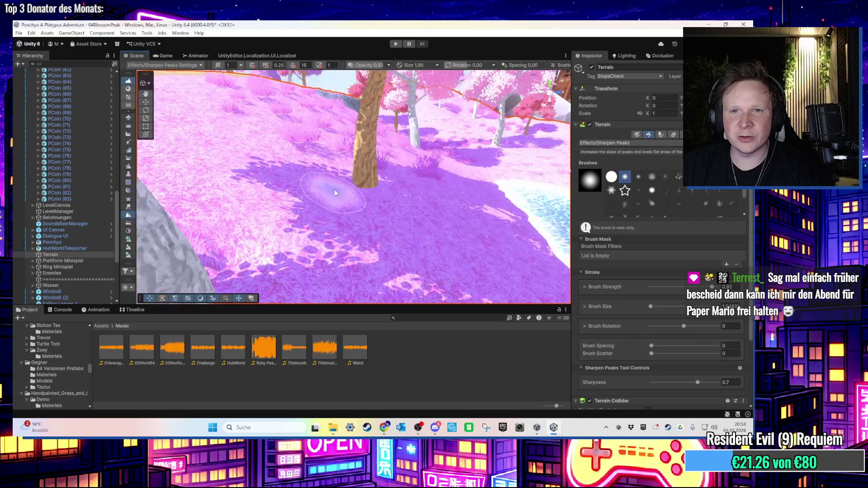
{"action": "scroll", "coordinate": [343, 187], "scroll_direction": "down", "scroll_amount": 5}
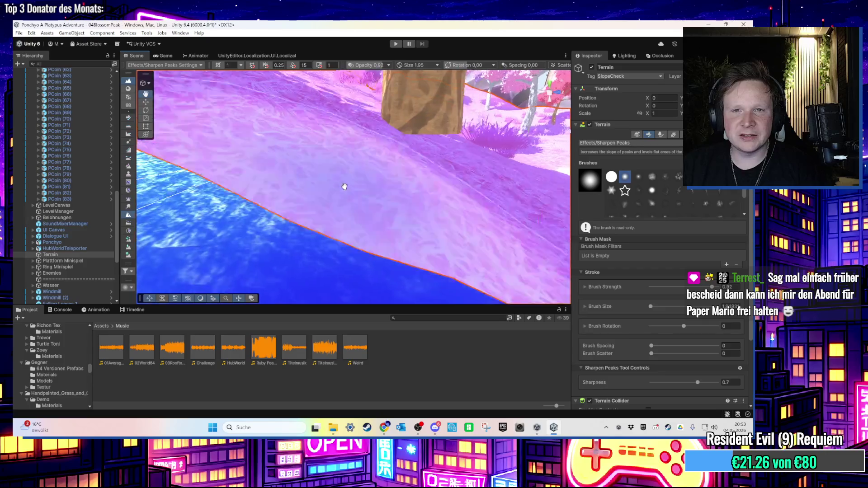
- Switch the terrain tool to Raise or Lower Terrain and reopen the tool list
{"action": "left_click", "coordinate": [619, 143]}
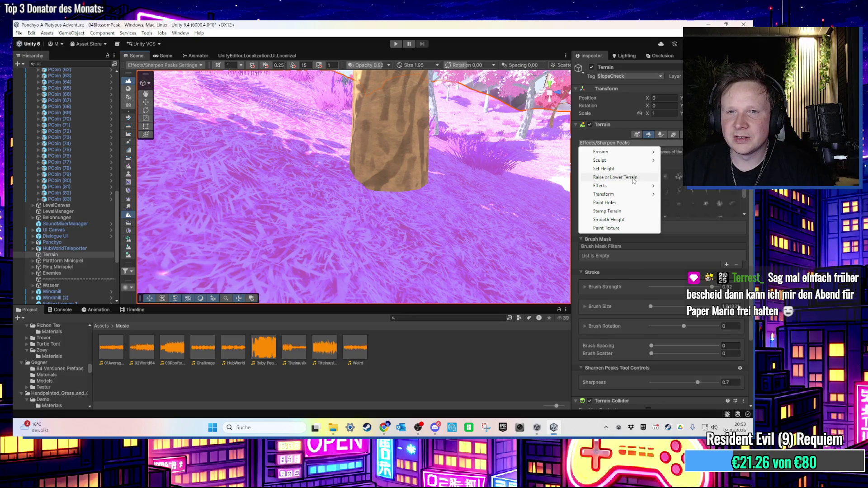
{"action": "left_click", "coordinate": [633, 178]}
{"action": "left_click", "coordinate": [623, 144]}
- Cycle the terrain tool through Set Height and Slope Flatten, ending back on Set Height
{"action": "left_click", "coordinate": [629, 170]}
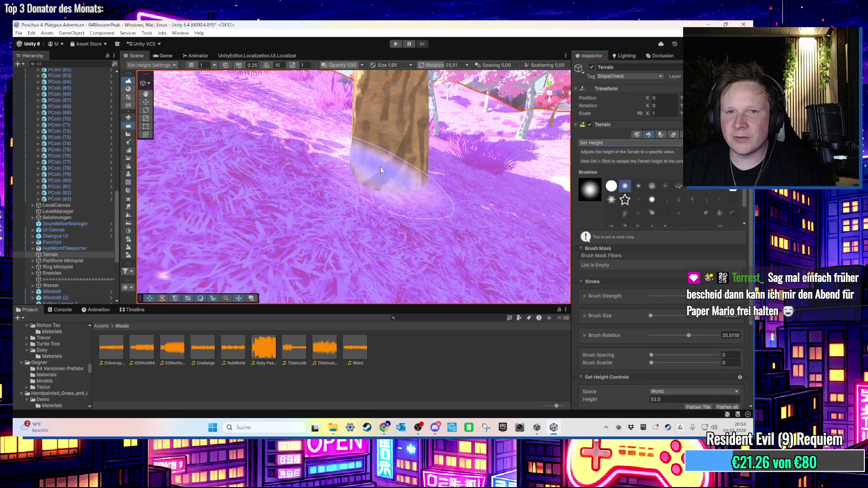
{"action": "scroll", "coordinate": [376, 169], "scroll_direction": "up", "scroll_amount": 3}
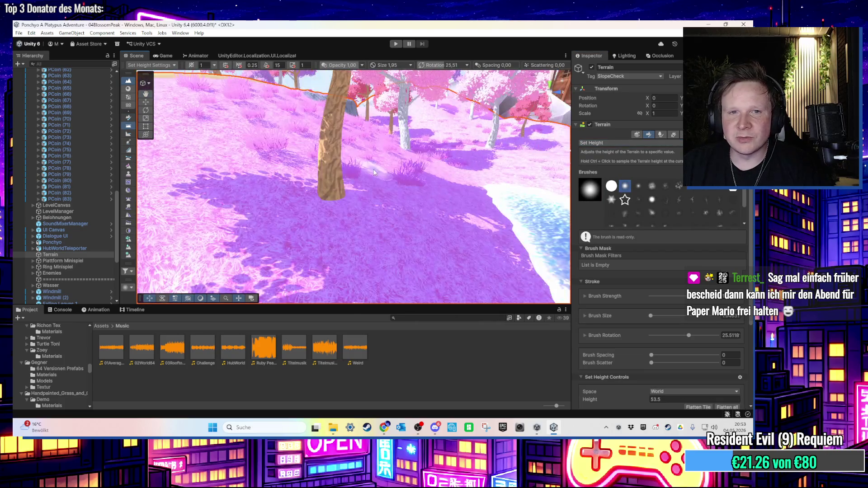
{"action": "scroll", "coordinate": [337, 199], "scroll_direction": "down", "scroll_amount": 2}
{"action": "scroll", "coordinate": [316, 219], "scroll_direction": "down", "scroll_amount": 2}
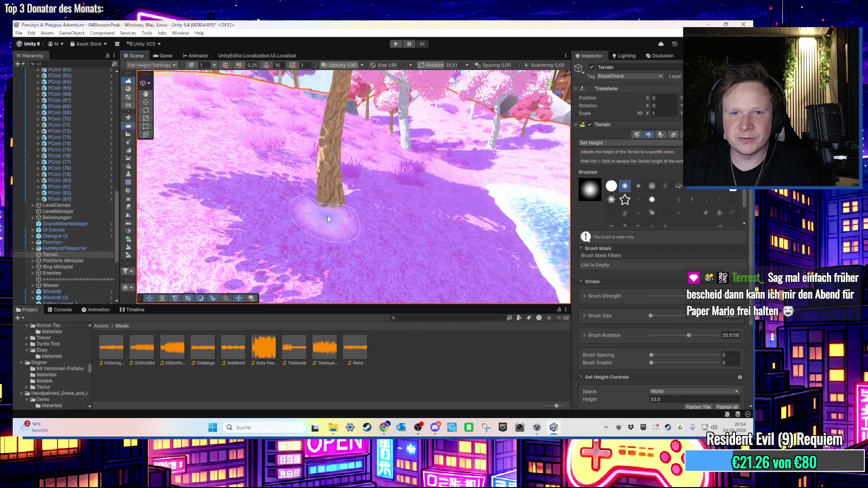
{"action": "scroll", "coordinate": [326, 216], "scroll_direction": "up", "scroll_amount": 3}
{"action": "left_click", "coordinate": [624, 144]}
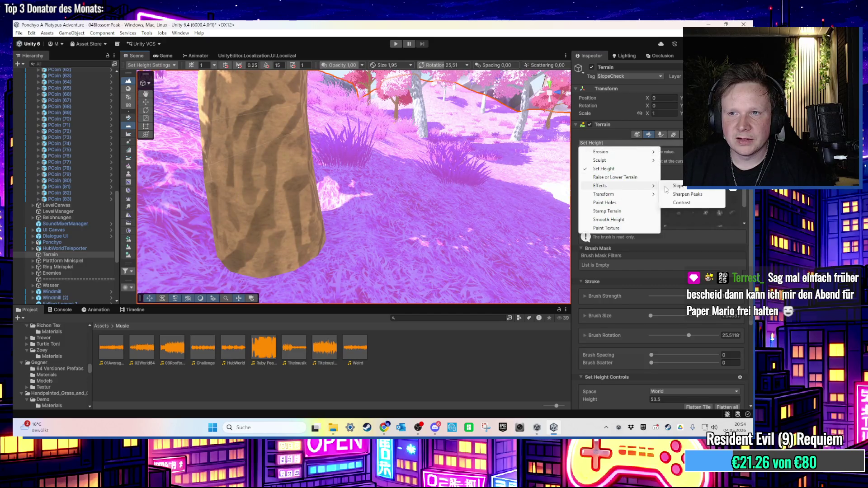
{"action": "left_click", "coordinate": [676, 186]}
{"action": "scroll", "coordinate": [403, 190], "scroll_direction": "down", "scroll_amount": 3}
{"action": "scroll", "coordinate": [403, 190], "scroll_direction": "up", "scroll_amount": 3}
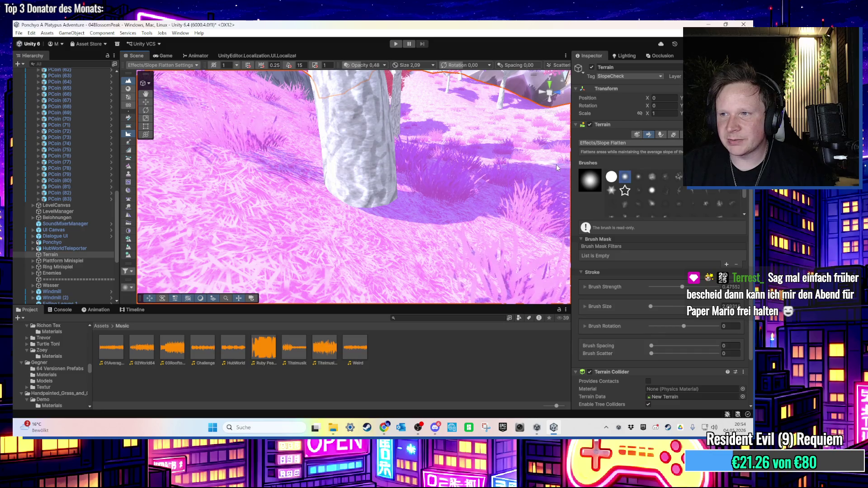
{"action": "left_click", "coordinate": [628, 143]}
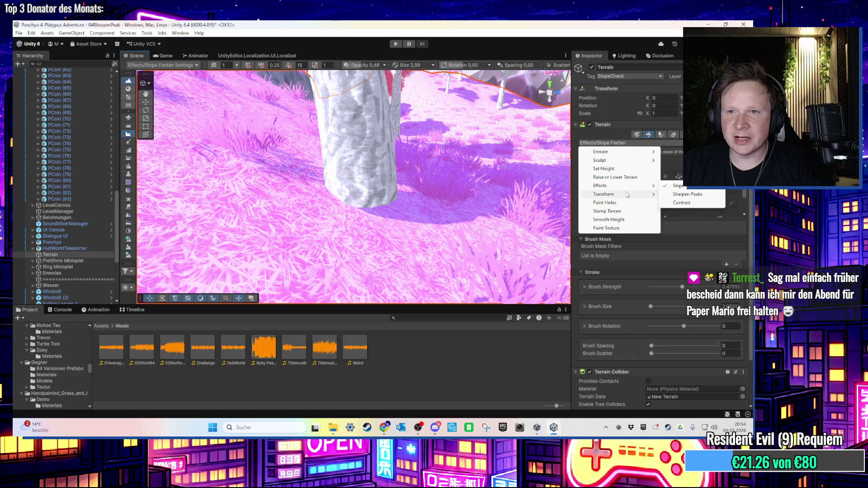
{"action": "left_click", "coordinate": [604, 168]}
- Adjust the target height from 53.5 to 52, then to 52.5
{"action": "scroll", "coordinate": [608, 258], "scroll_direction": "down", "scroll_amount": 2}
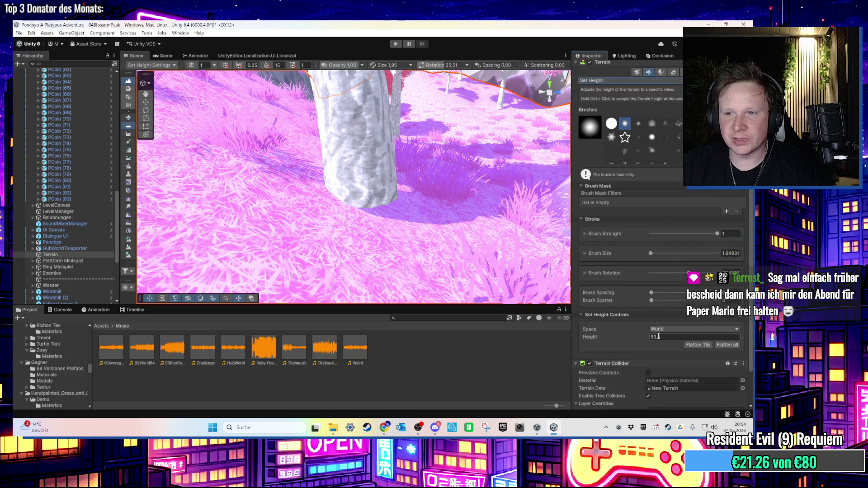
{"action": "key", "text": "Return"}
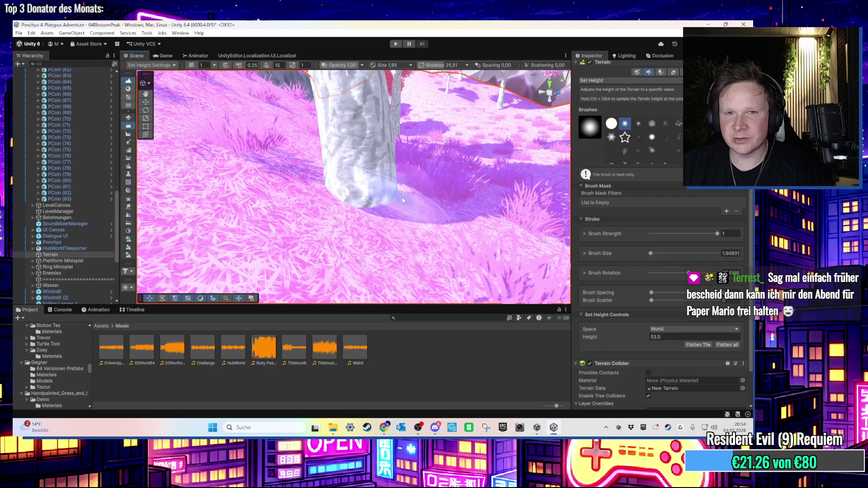
{"action": "left_click", "coordinate": [656, 336]}
{"action": "type", "text": "52"}
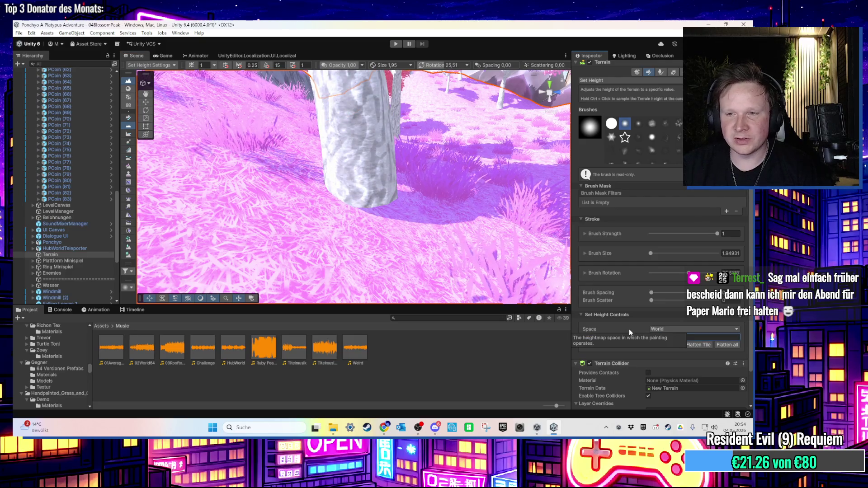
{"action": "key", "text": "Return"}
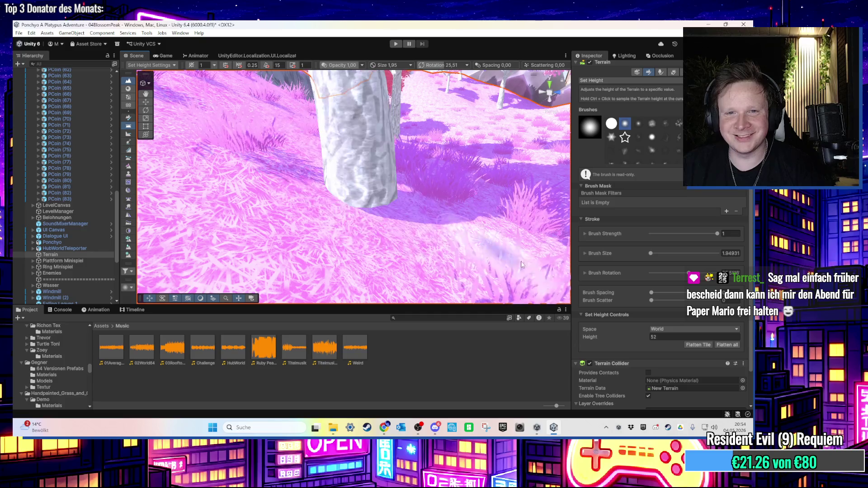
{"action": "left_click", "coordinate": [660, 336]}
{"action": "type", "text": ".54"}
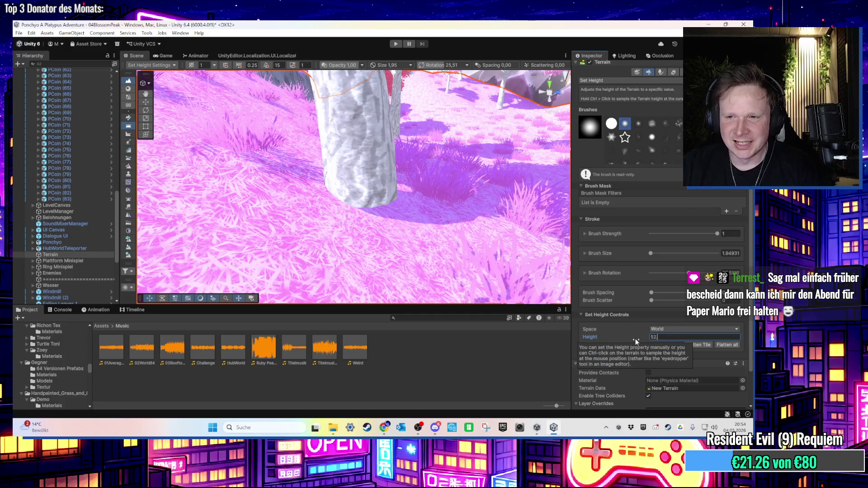
{"action": "key", "text": "BackSpace"}
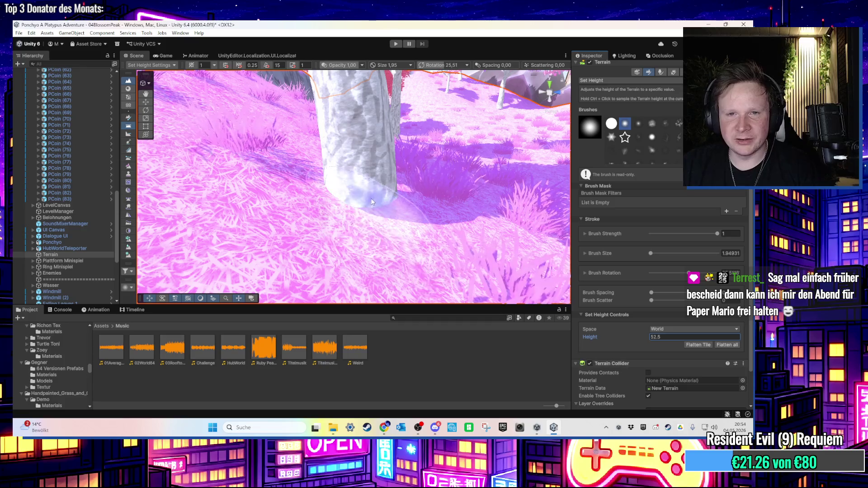
- Set the target height to 53 and level the ground at the tree base
{"action": "mouse_move", "coordinate": [388, 208]}
{"action": "left_mouse_down"}
{"action": "mouse_move", "coordinate": [355, 209]}
{"action": "mouse_move", "coordinate": [346, 200]}
{"action": "mouse_move", "coordinate": [357, 204]}
{"action": "left_mouse_up"}
{"action": "scroll", "coordinate": [357, 204], "scroll_direction": "down", "scroll_amount": 3}
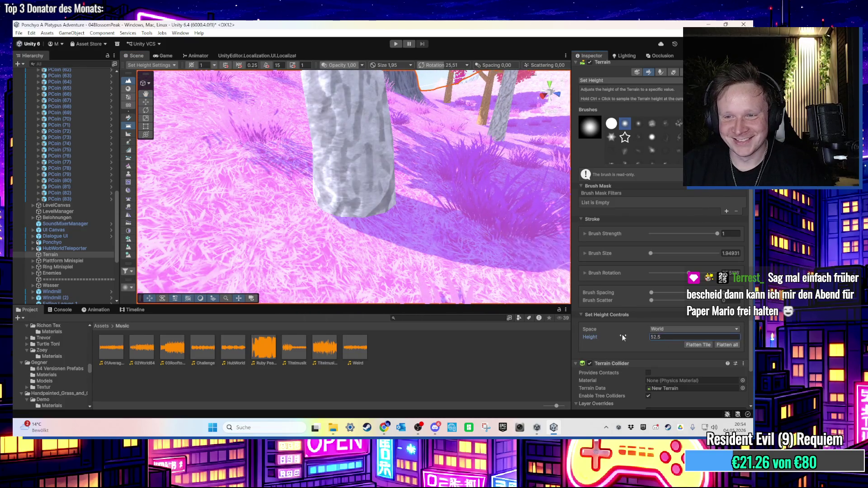
{"action": "left_click", "coordinate": [654, 338]}
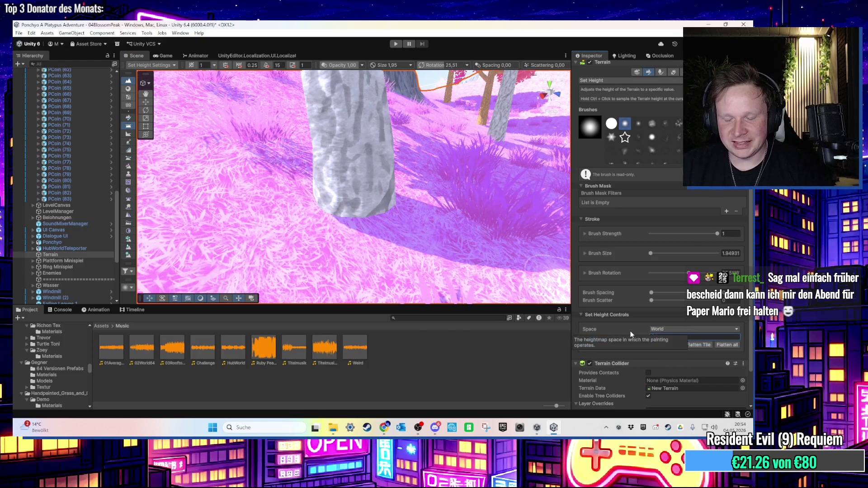
{"action": "left_click", "coordinate": [371, 208]}
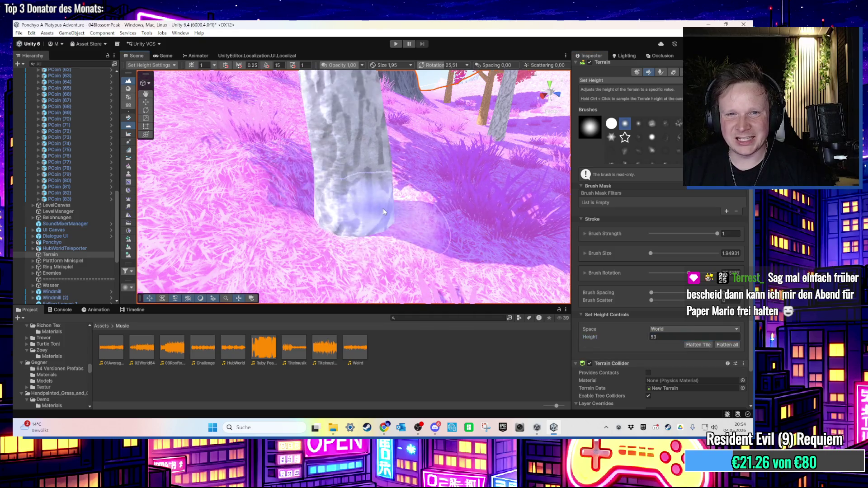
{"action": "left_click", "coordinate": [627, 81]}
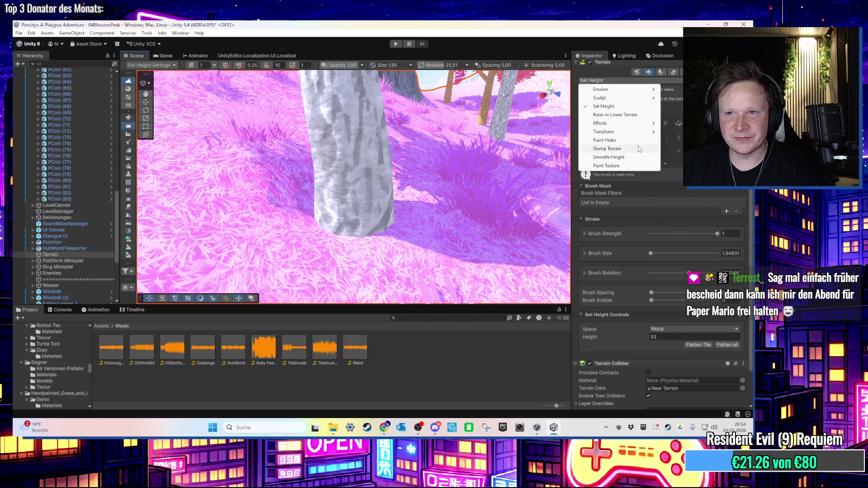
- Switch the terrain tool to Raise or Lower Terrain, then to Effects > Slope Flatten
{"action": "left_click_drag", "start_coordinate": [407, 150], "coordinate": [400, 135]}
{"action": "scroll", "coordinate": [392, 151], "scroll_direction": "up", "scroll_amount": 5}
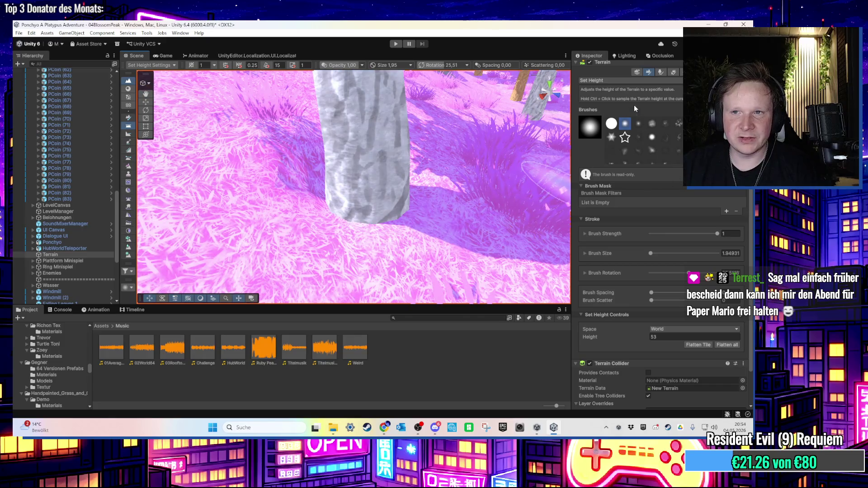
{"action": "left_click", "coordinate": [625, 81]}
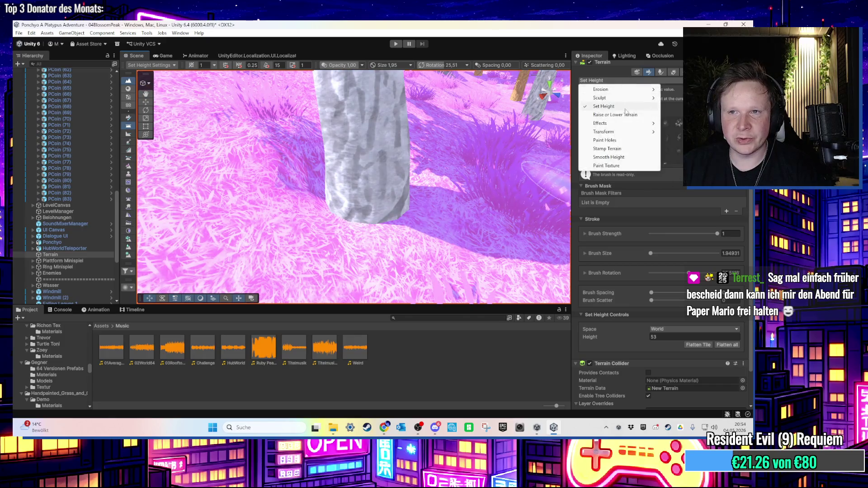
{"action": "left_click", "coordinate": [625, 116]}
{"action": "left_click", "coordinate": [627, 83]}
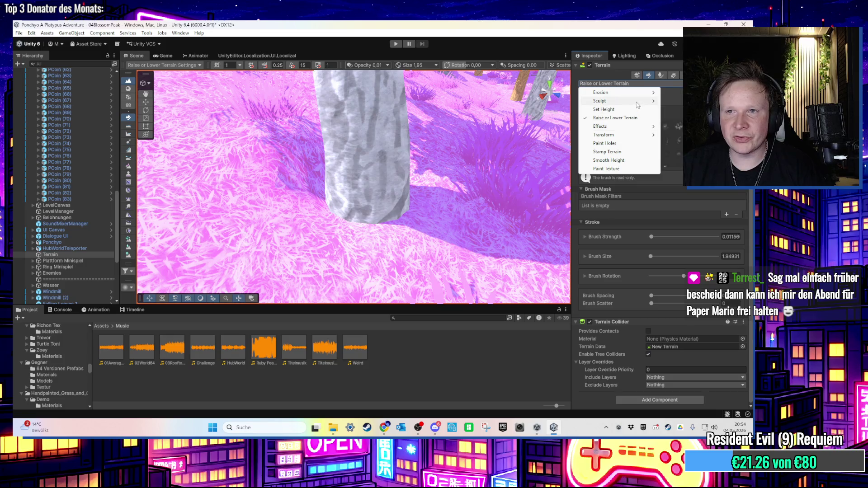
{"action": "left_click", "coordinate": [664, 128]}
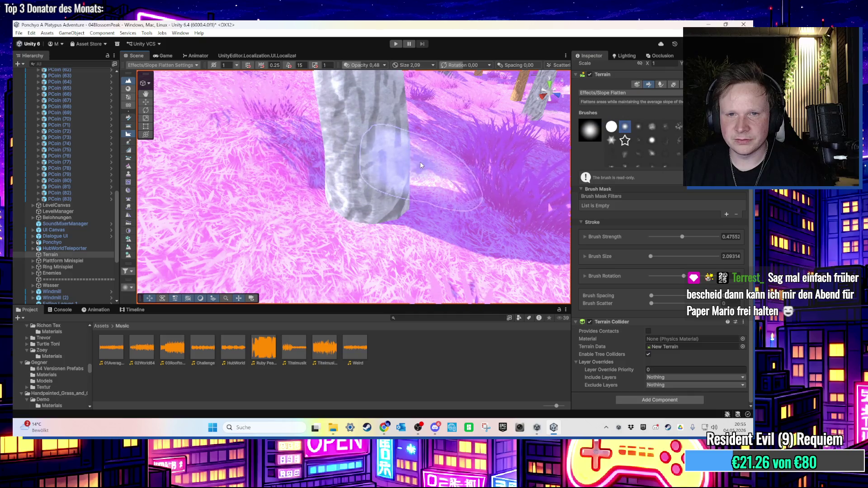
- Fly across the terrain to inspect the pink trees, snow mound, slopes and tree trunk
{"action": "scroll", "coordinate": [420, 162], "scroll_direction": "up", "scroll_amount": 5}
{"action": "scroll", "coordinate": [401, 155], "scroll_direction": "down", "scroll_amount": 5}
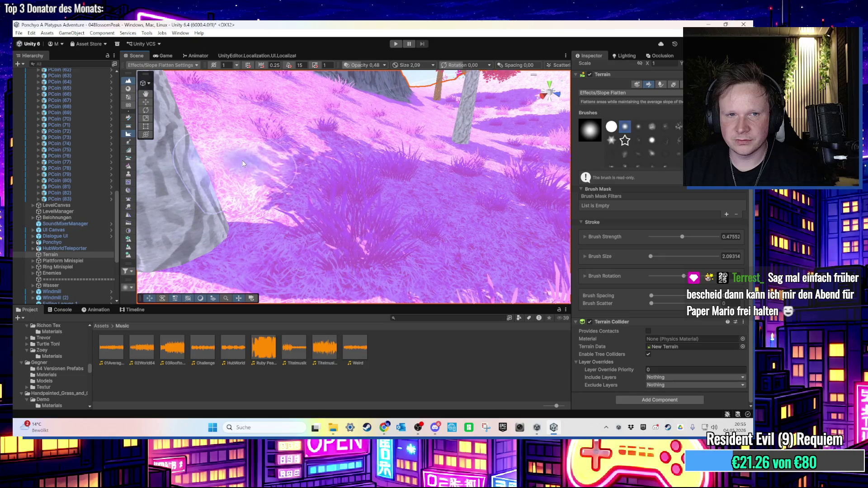
{"action": "key", "text": "Right"}
{"action": "key", "text": "Down"}
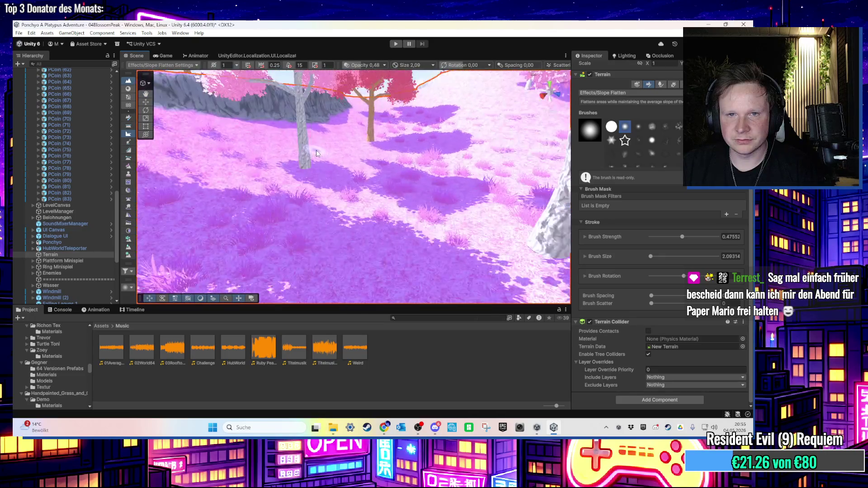
{"action": "key", "text": "Up"}
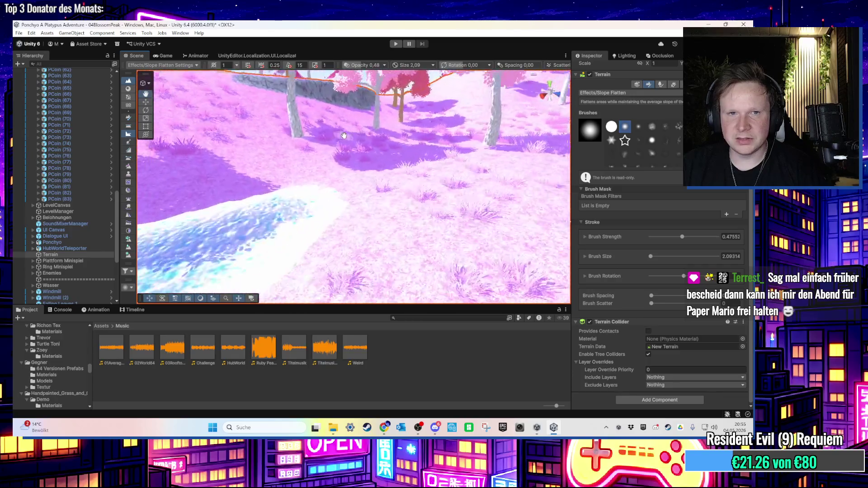
{"action": "key", "text": "Down"}
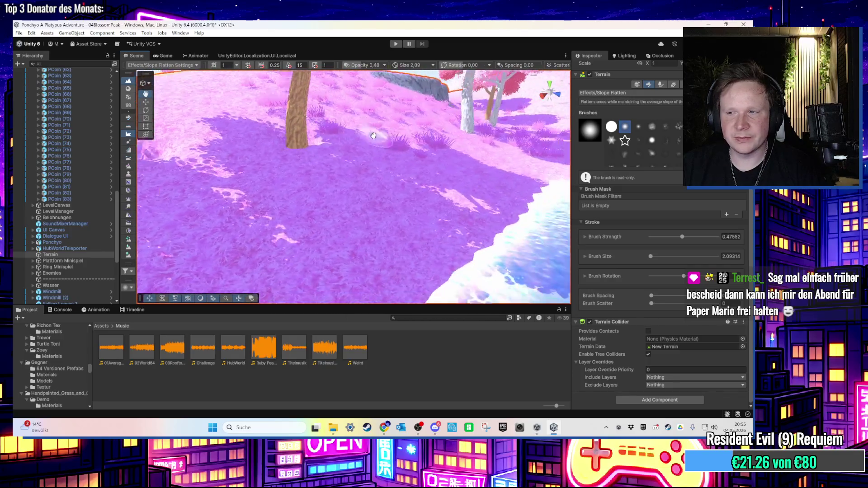
{"action": "key", "text": "Up"}
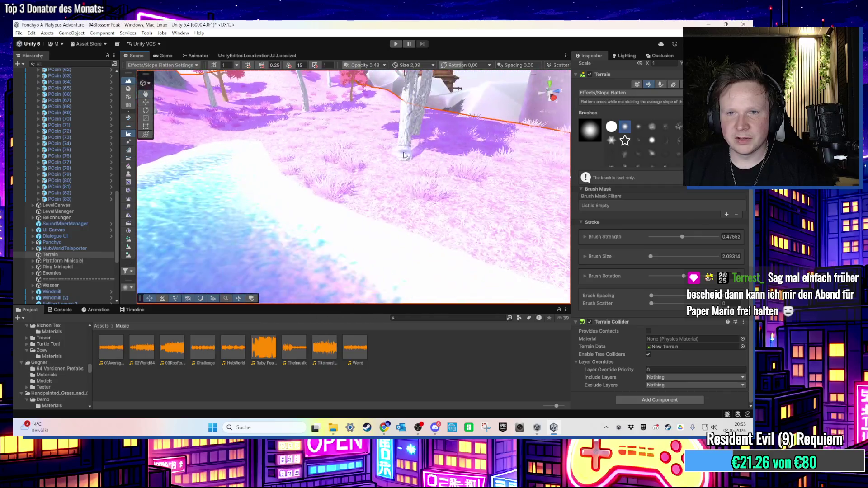
{"action": "key", "text": "Up"}
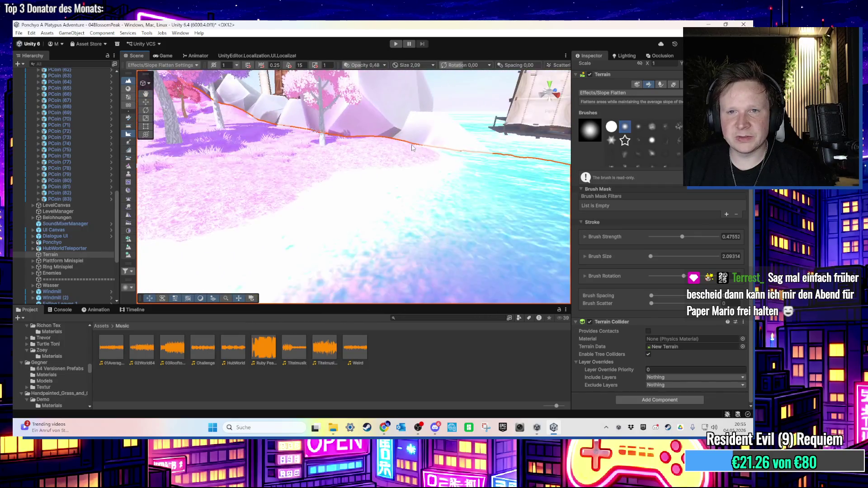
{"action": "key", "text": "Down"}
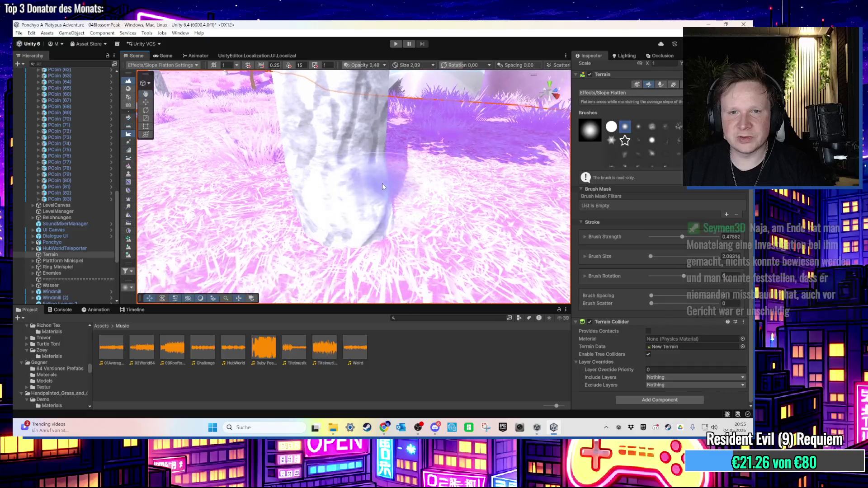
{"action": "key", "text": "Up"}
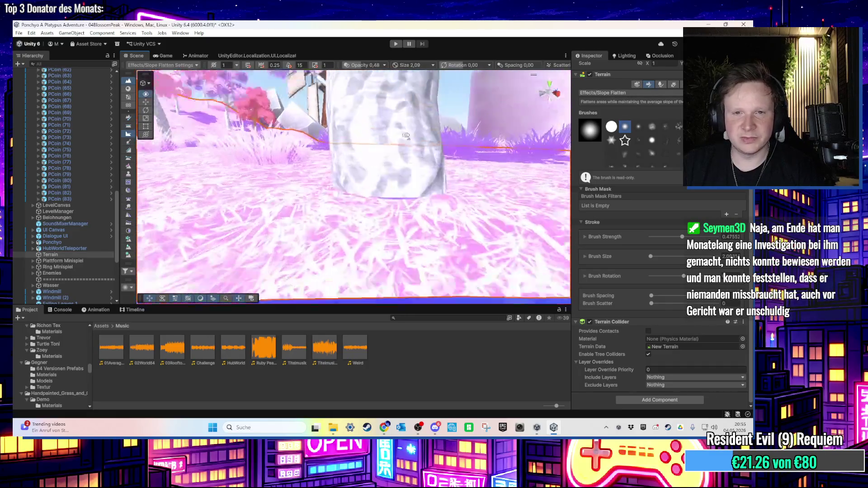
{"action": "key", "text": "Down"}
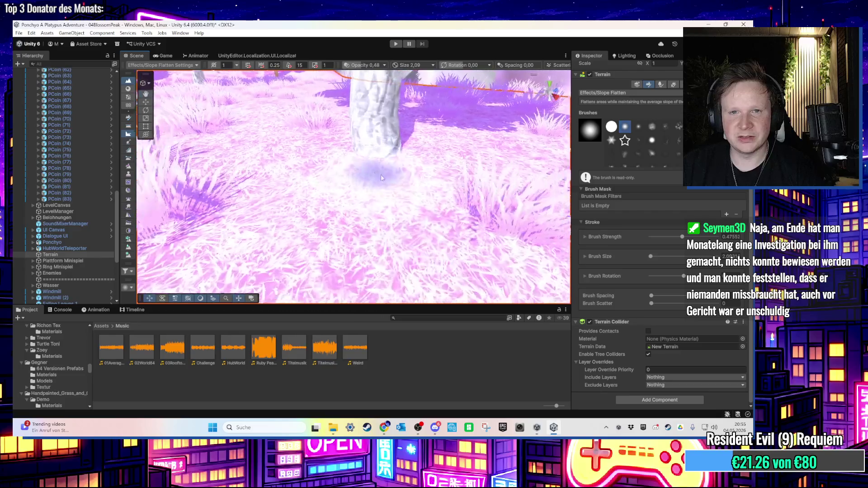
{"action": "key", "text": "Up"}
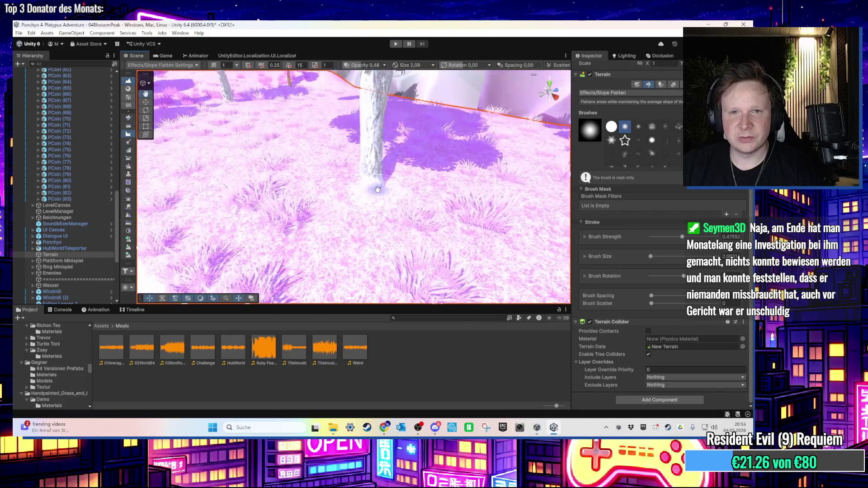
{"action": "left_click", "coordinate": [617, 94]}
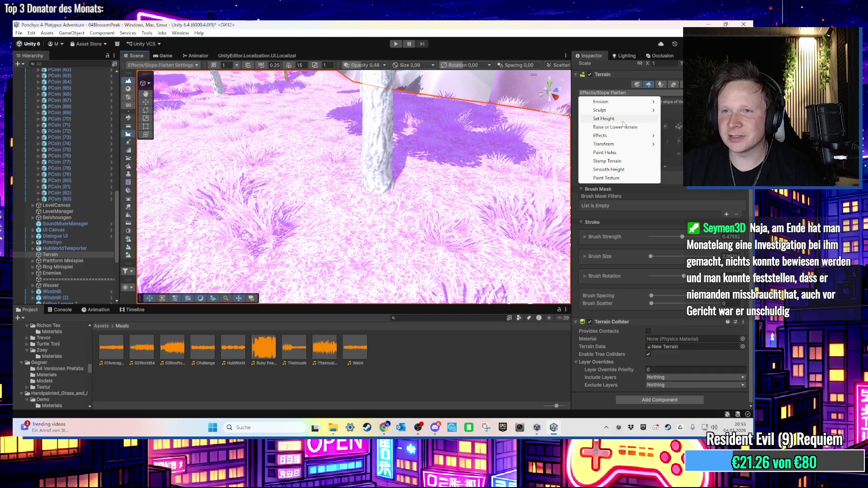
- Set height 52 with the Set Height tool and paint the tree base, undoing unwanted rises
{"action": "left_click", "coordinate": [604, 119]}
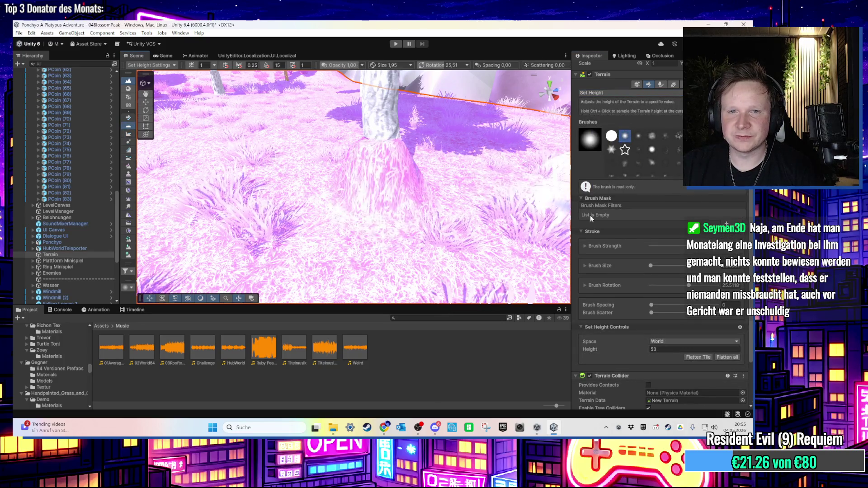
{"action": "left_click", "coordinate": [665, 348]}
{"action": "type", "text": "52"}
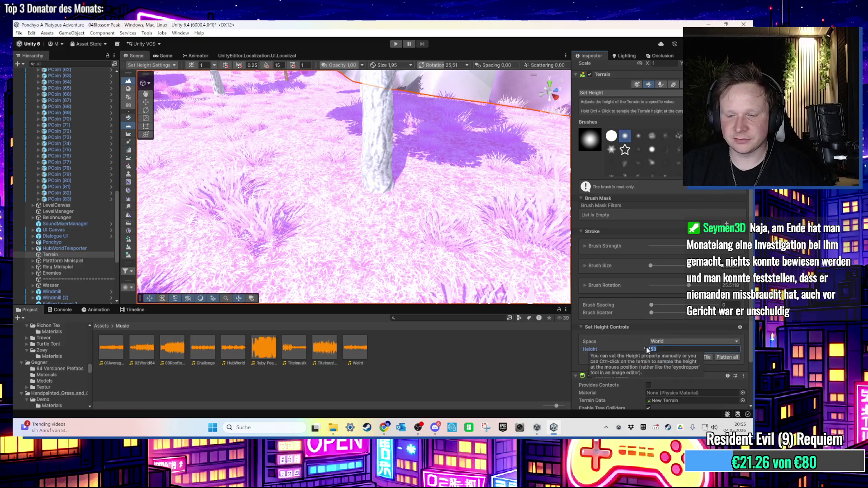
{"action": "key", "text": "Return"}
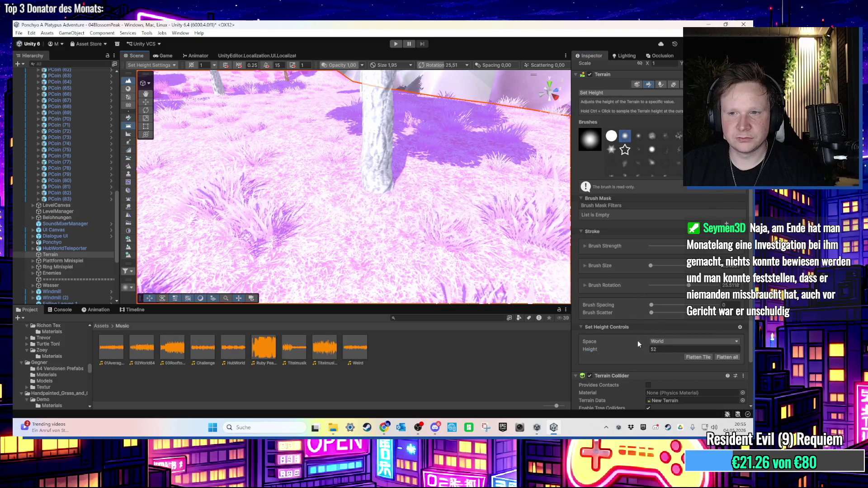
{"action": "left_click_drag", "start_coordinate": [628, 349], "coordinate": [625, 348]}
{"action": "left_click", "coordinate": [379, 191]}
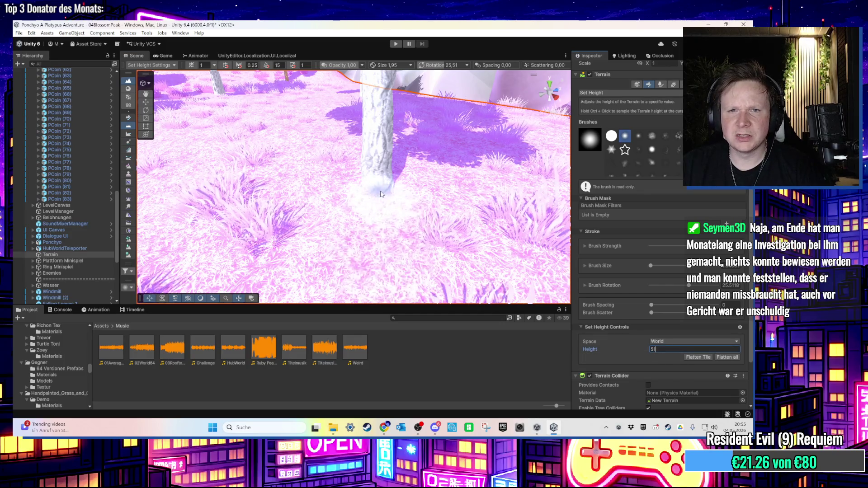
{"action": "key", "text": "ctrl+z"}
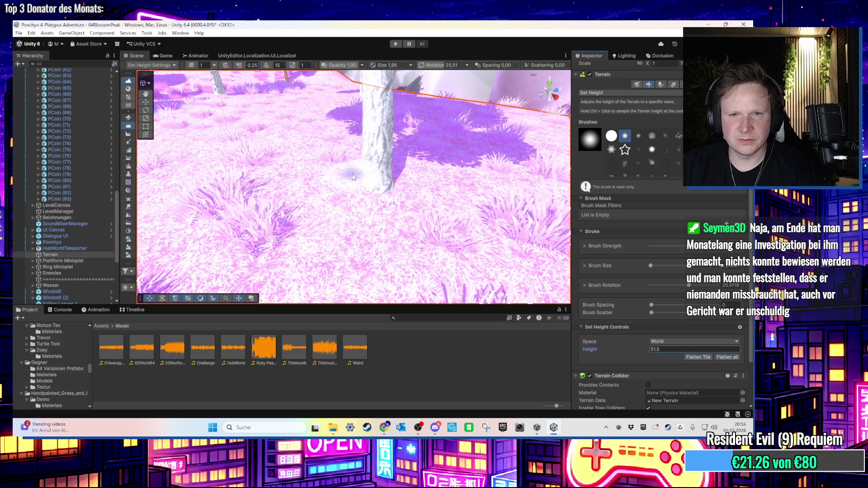
{"action": "left_click", "coordinate": [441, 192]}
{"action": "key", "text": "ctrl+z"}
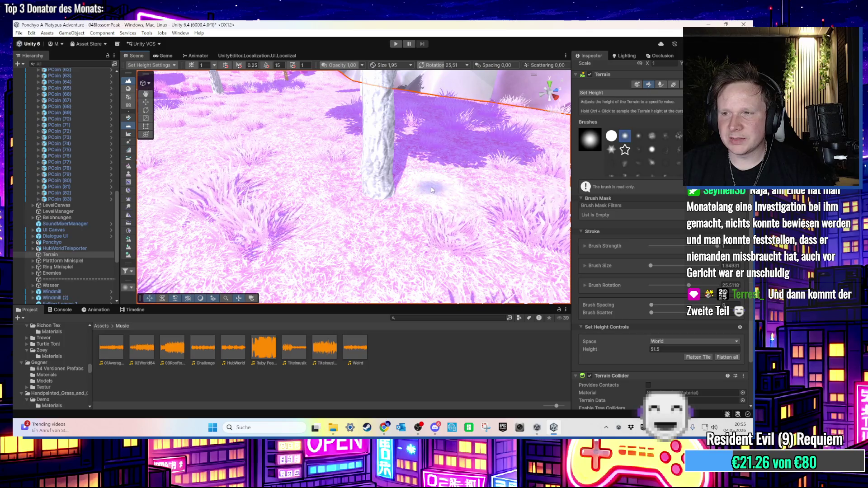
{"action": "left_click", "coordinate": [377, 178]}
{"action": "scroll", "coordinate": [377, 178], "scroll_direction": "up", "scroll_amount": 5}
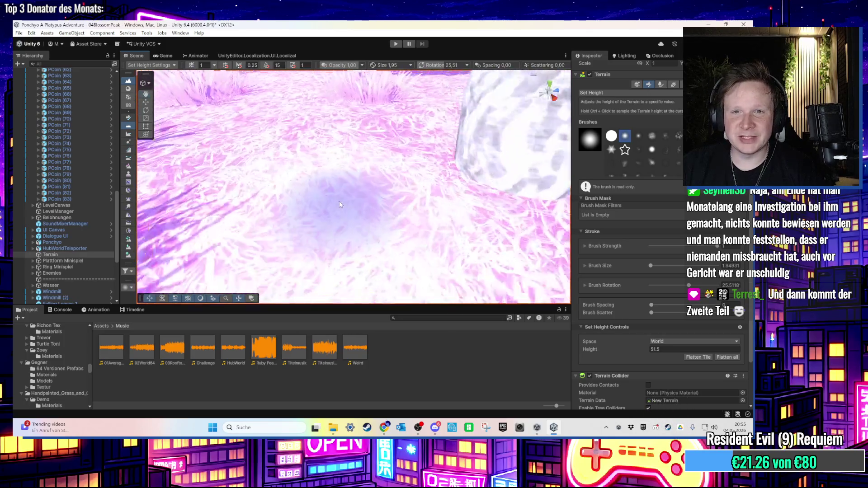
{"action": "mouse_move", "coordinate": [422, 183]}
{"action": "left_mouse_down"}
{"action": "mouse_move", "coordinate": [362, 152]}
{"action": "mouse_move", "coordinate": [359, 193]}
{"action": "mouse_move", "coordinate": [408, 164]}
{"action": "mouse_move", "coordinate": [415, 102]}
{"action": "mouse_move", "coordinate": [317, 108]}
{"action": "mouse_move", "coordinate": [412, 142]}
{"action": "mouse_move", "coordinate": [368, 134]}
{"action": "mouse_move", "coordinate": [346, 111]}
{"action": "mouse_move", "coordinate": [360, 95]}
{"action": "mouse_move", "coordinate": [387, 182]}
{"action": "mouse_move", "coordinate": [402, 171]}
{"action": "left_mouse_up"}
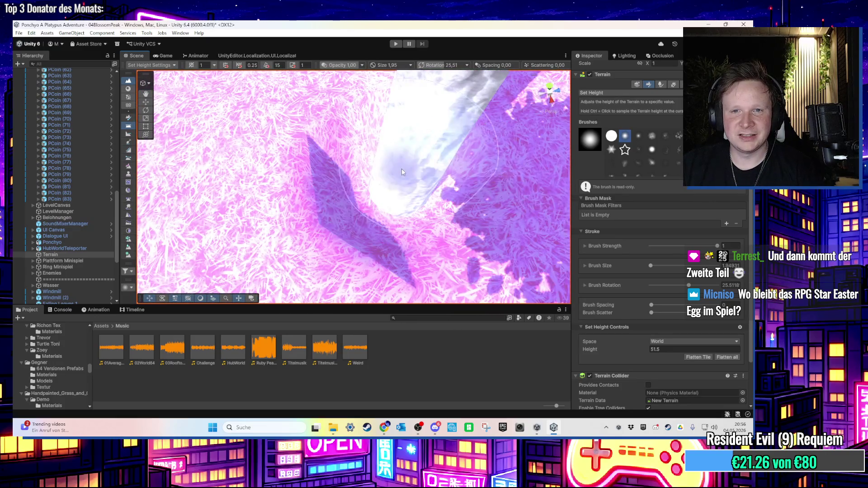
- Reset the target to 52, look around the tree, then set 54 and fill the dip by the trunk
{"action": "double_click", "coordinate": [660, 349]}
{"action": "type", "text": "52"}
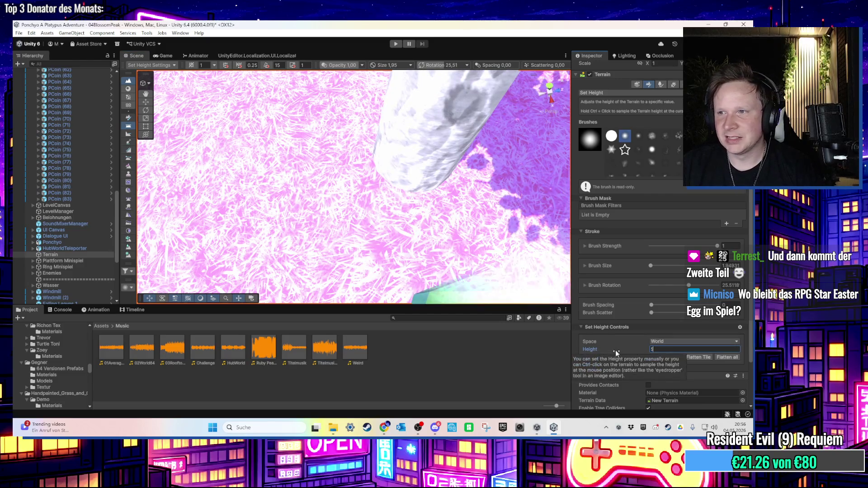
{"action": "key", "text": "Return"}
{"action": "scroll", "coordinate": [435, 122], "scroll_direction": "up", "scroll_amount": 5}
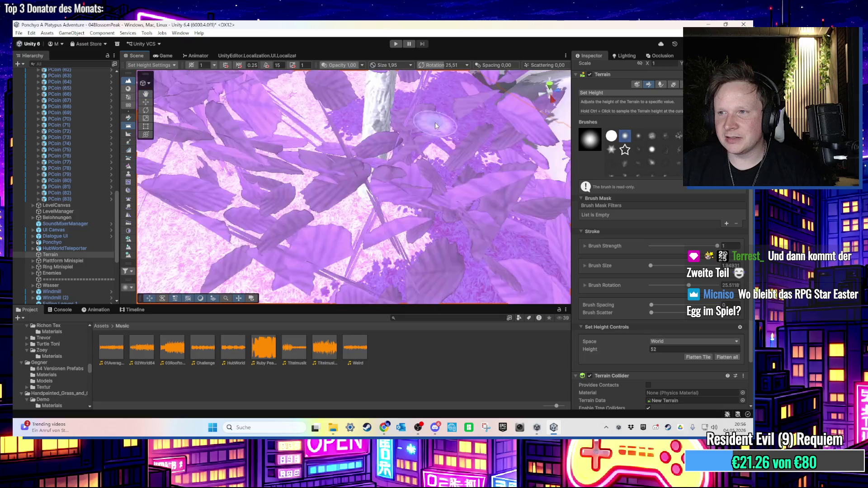
{"action": "scroll", "coordinate": [435, 122], "scroll_direction": "up", "scroll_amount": 10}
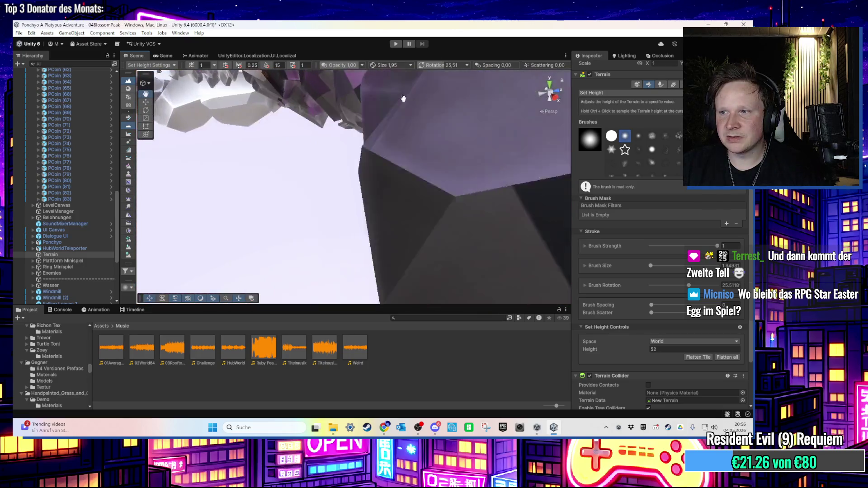
{"action": "scroll", "coordinate": [405, 102], "scroll_direction": "down", "scroll_amount": 10}
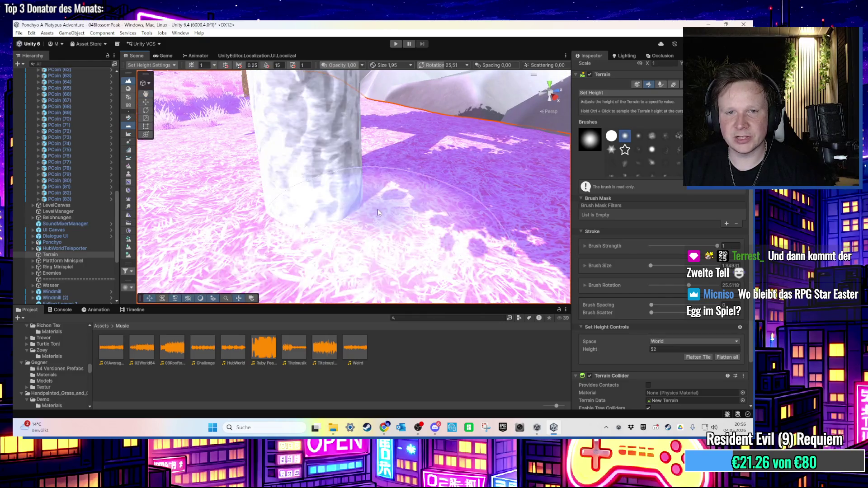
{"action": "scroll", "coordinate": [375, 203], "scroll_direction": "down", "scroll_amount": 5}
{"action": "scroll", "coordinate": [369, 195], "scroll_direction": "down", "scroll_amount": 5}
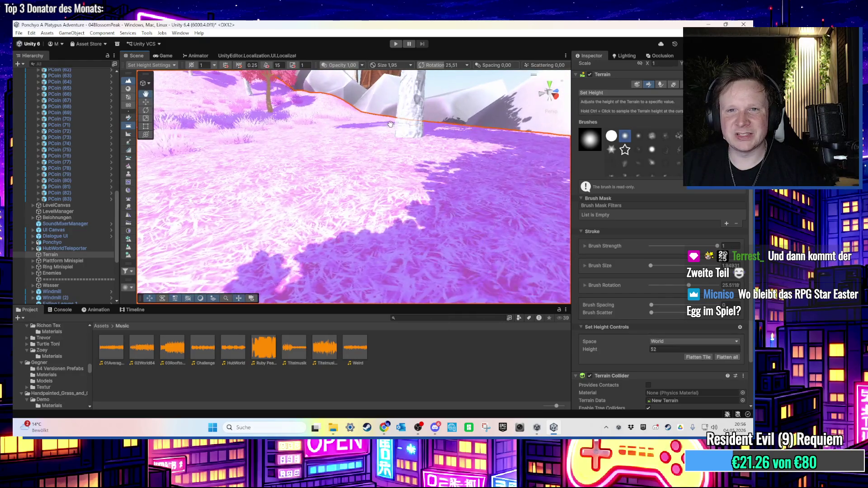
{"action": "mouse_move", "coordinate": [391, 129]}
{"action": "left_mouse_down"}
{"action": "mouse_move", "coordinate": [420, 153]}
{"action": "mouse_move", "coordinate": [492, 150]}
{"action": "left_mouse_up"}
{"action": "scroll", "coordinate": [493, 150], "scroll_direction": "up", "scroll_amount": 10}
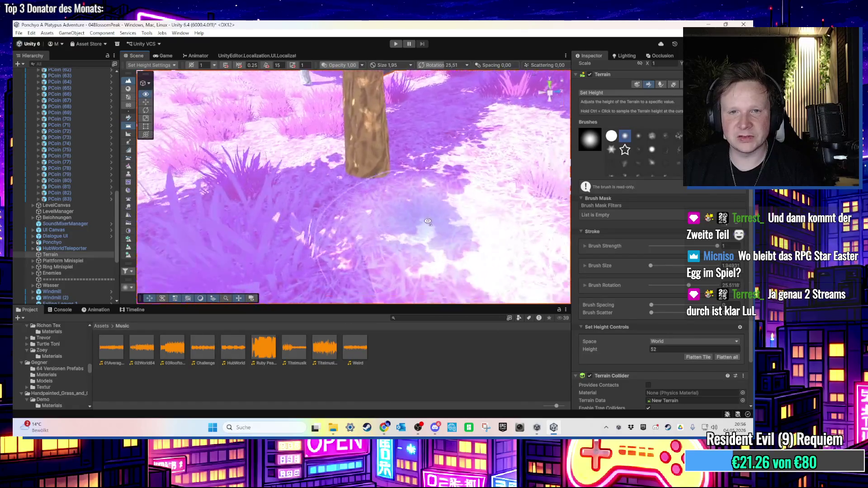
{"action": "mouse_move", "coordinate": [429, 200]}
{"action": "left_mouse_down"}
{"action": "mouse_move", "coordinate": [433, 159]}
{"action": "mouse_move", "coordinate": [401, 76]}
{"action": "mouse_move", "coordinate": [365, 116]}
{"action": "mouse_move", "coordinate": [387, 175]}
{"action": "mouse_move", "coordinate": [348, 145]}
{"action": "mouse_move", "coordinate": [391, 131]}
{"action": "mouse_move", "coordinate": [653, 294]}
{"action": "left_mouse_up"}
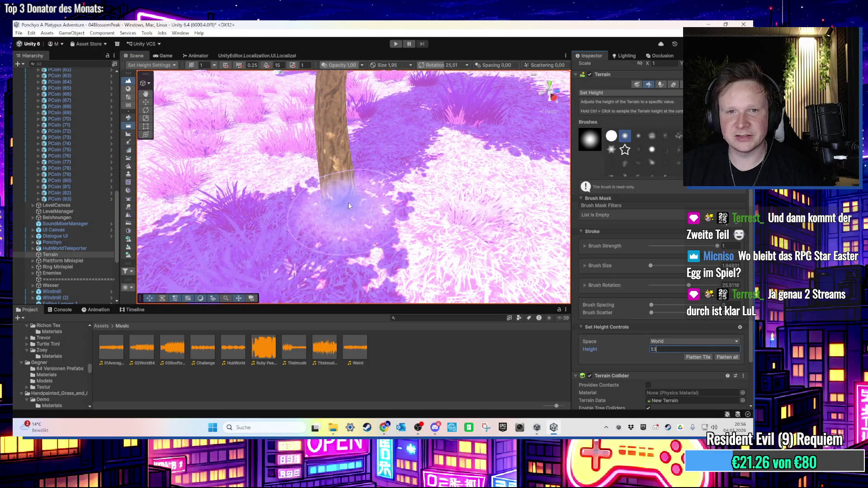
{"action": "mouse_move", "coordinate": [347, 201]}
{"action": "left_mouse_down"}
{"action": "mouse_move", "coordinate": [359, 192]}
{"action": "mouse_move", "coordinate": [391, 222]}
{"action": "mouse_move", "coordinate": [370, 240]}
{"action": "mouse_move", "coordinate": [353, 160]}
{"action": "mouse_move", "coordinate": [393, 222]}
{"action": "mouse_move", "coordinate": [567, 312]}
{"action": "left_mouse_up"}
{"action": "type", "text": "54"}
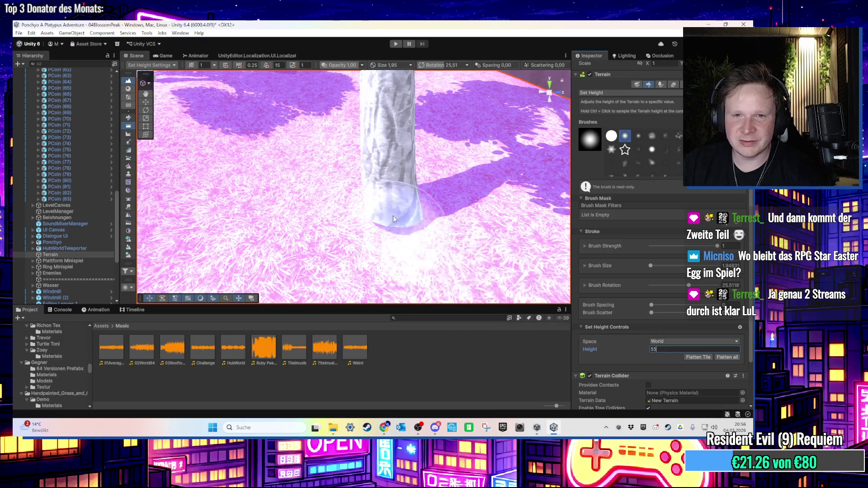
{"action": "left_click", "coordinate": [409, 233]}
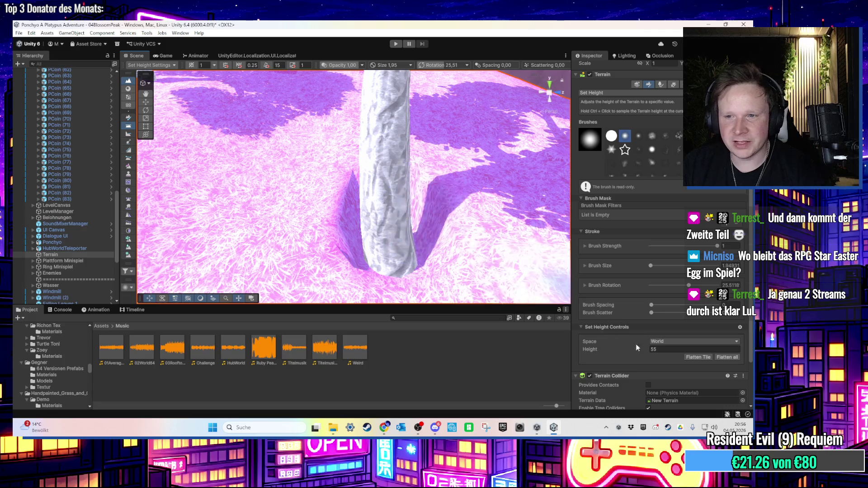
- Set height 56 and paint a mound at the tree base, undo it, then set 59
{"action": "left_click", "coordinate": [661, 348]}
{"action": "type", "text": "56"}
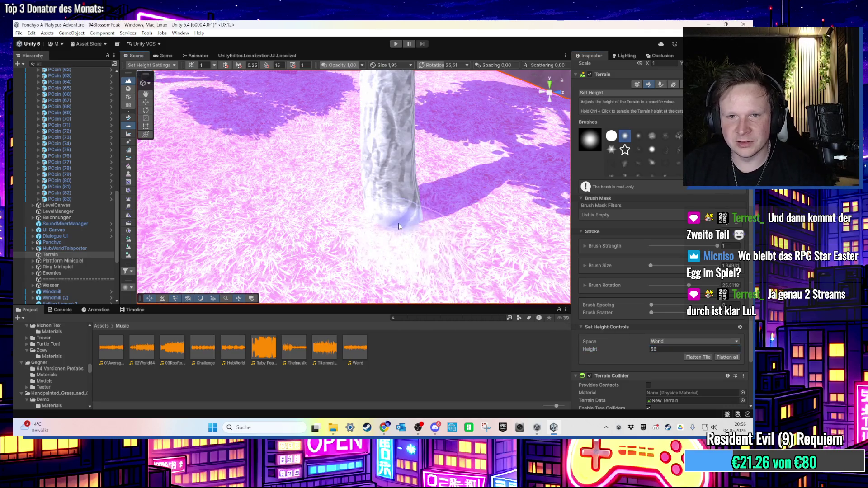
{"action": "mouse_move", "coordinate": [357, 204]}
{"action": "left_mouse_down"}
{"action": "mouse_move", "coordinate": [317, 199]}
{"action": "mouse_move", "coordinate": [342, 208]}
{"action": "left_mouse_up"}
{"action": "scroll", "coordinate": [345, 207], "scroll_direction": "down", "scroll_amount": 5}
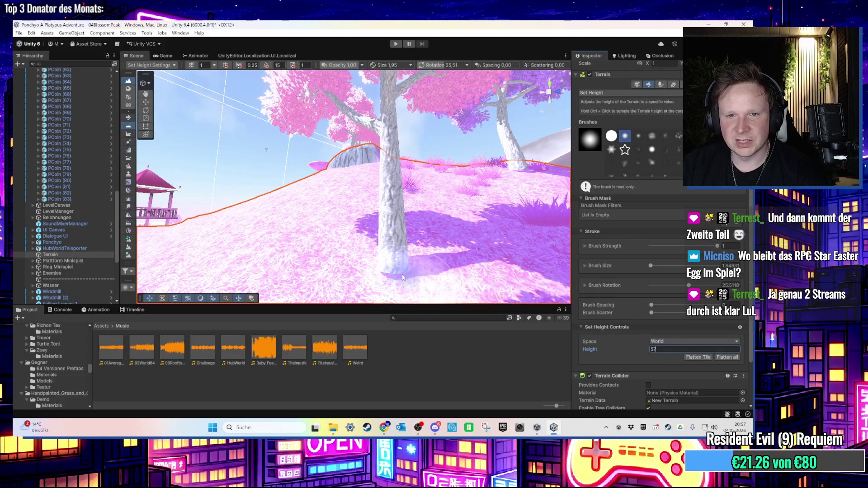
{"action": "scroll", "coordinate": [430, 253], "scroll_direction": "up", "scroll_amount": 3}
{"action": "scroll", "coordinate": [430, 253], "scroll_direction": "down", "scroll_amount": 3}
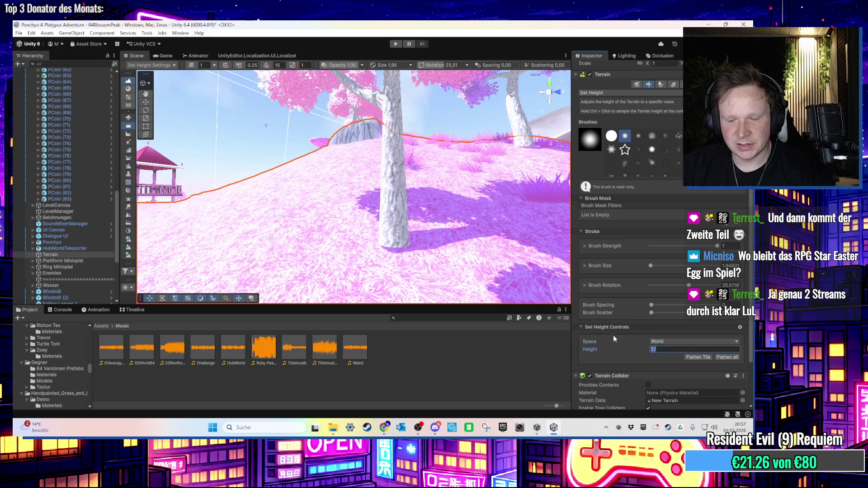
{"action": "type", "text": "58"}
{"action": "left_click", "coordinate": [401, 249], "text": "ctrl"}
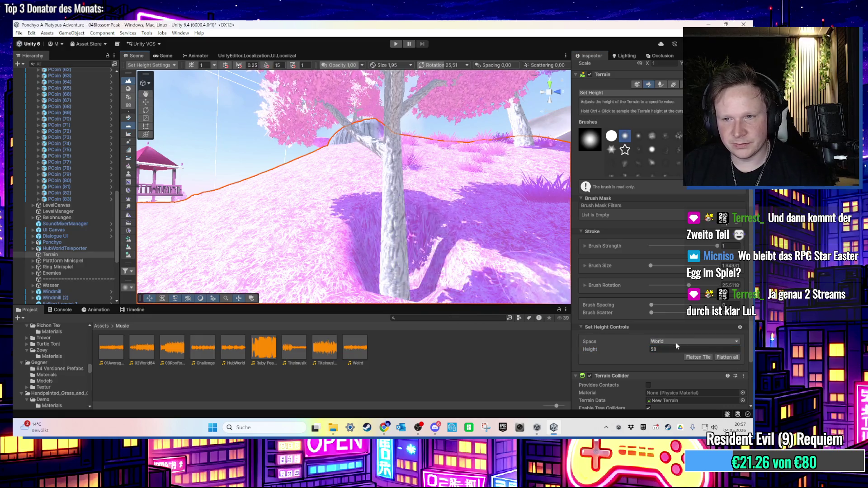
{"action": "type", "text": "60"}
{"action": "left_click_drag", "start_coordinate": [362, 272], "coordinate": [429, 227]}
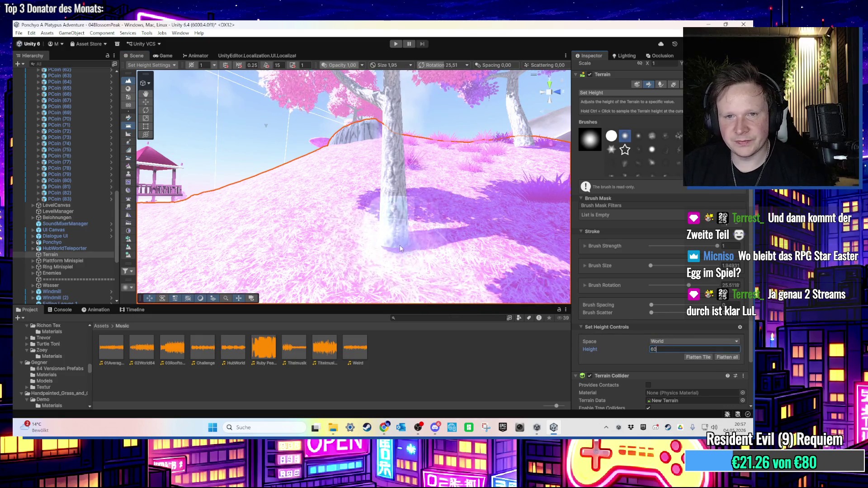
{"action": "left_click", "coordinate": [497, 217], "text": "ctrl"}
{"action": "key", "text": "ctrl+z"}
{"action": "type", "text": "596"}
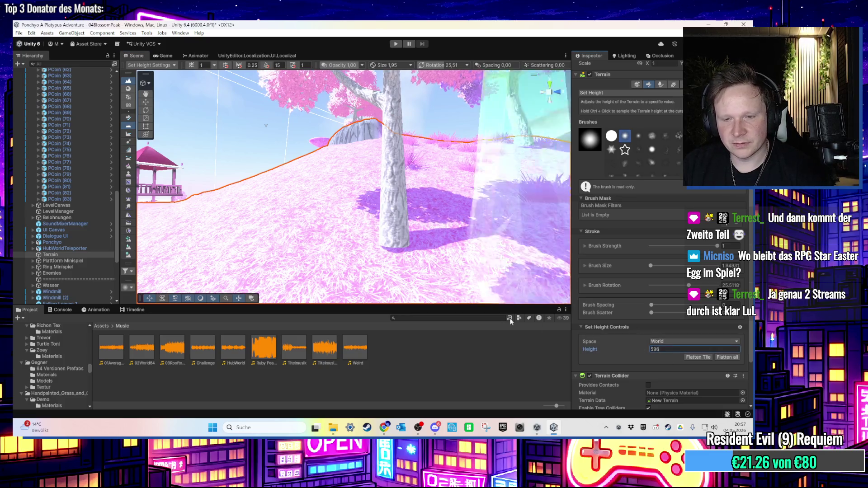
{"action": "key", "text": "BackSpace"}
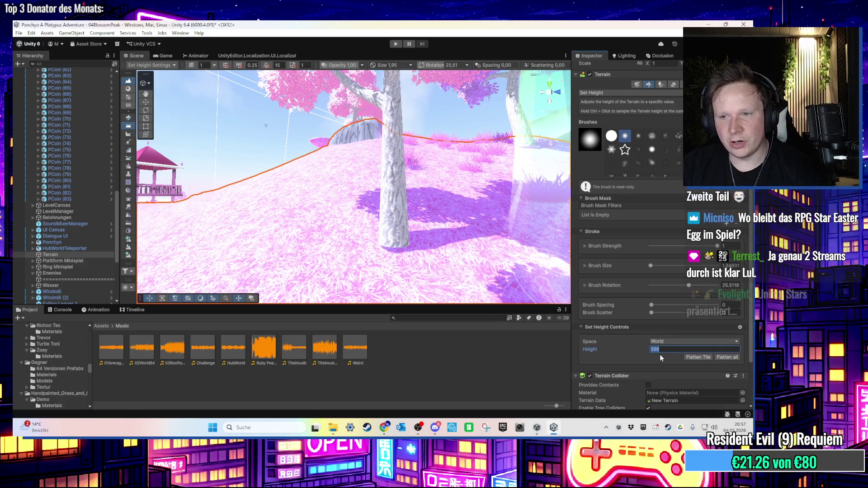
- Set height 60 and repaint the ground at the tree base, undoing the dug hole
{"action": "left_click_drag", "start_coordinate": [398, 249], "coordinate": [426, 234]}
{"action": "left_click", "coordinate": [696, 349]}
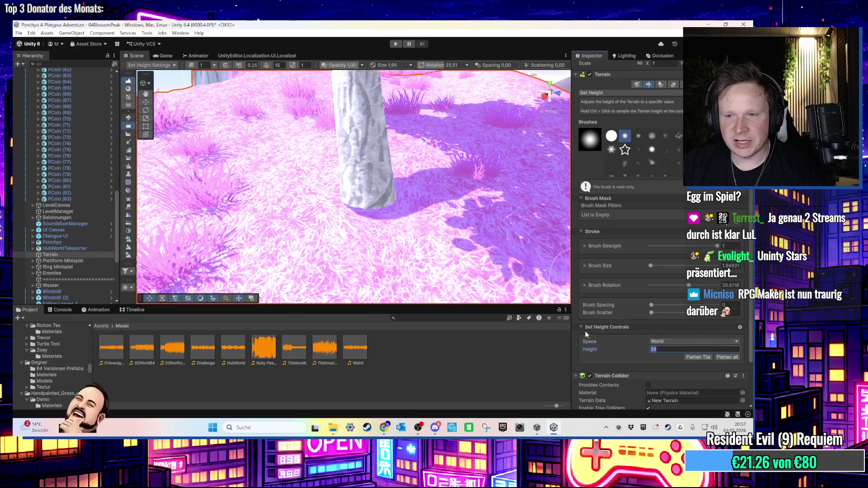
{"action": "type", "text": "60"}
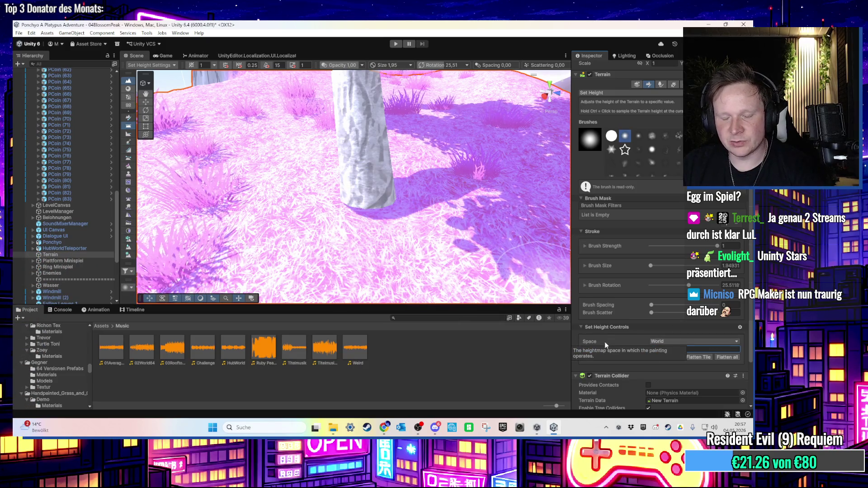
{"action": "left_click", "coordinate": [378, 211]}
{"action": "key", "text": "ctrl+z"}
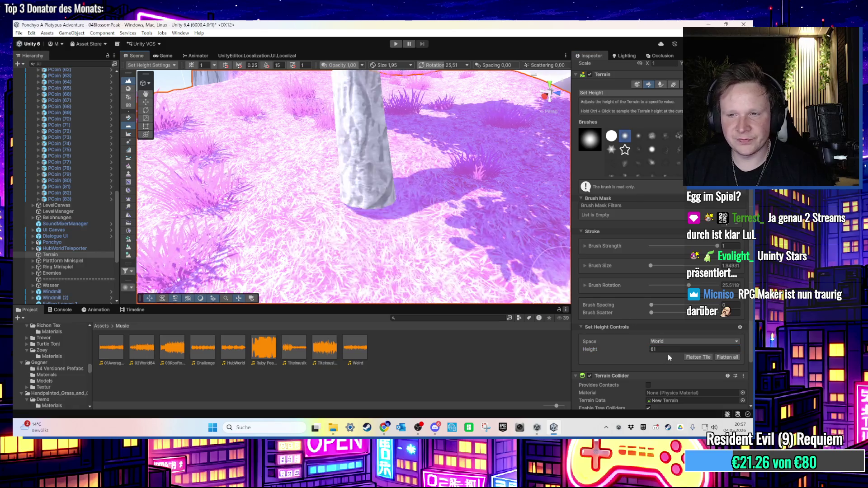
{"action": "left_click_drag", "start_coordinate": [330, 257], "coordinate": [367, 205]}
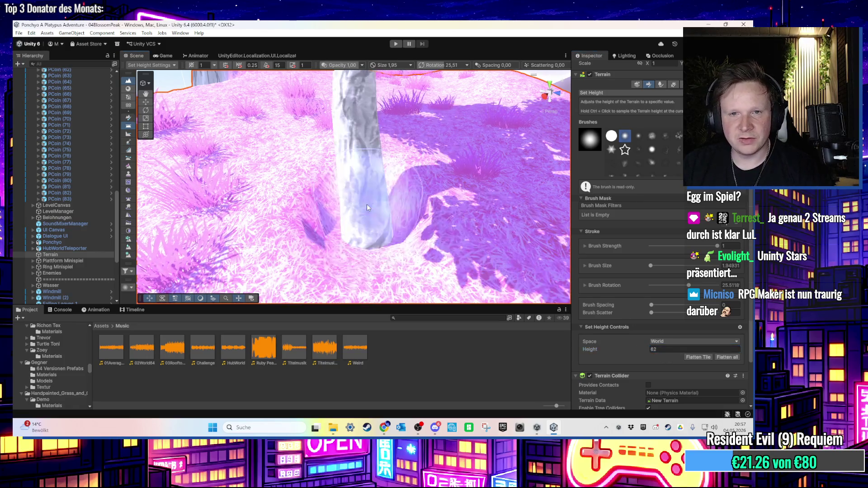
{"action": "left_click_drag", "start_coordinate": [411, 224], "coordinate": [564, 210]}
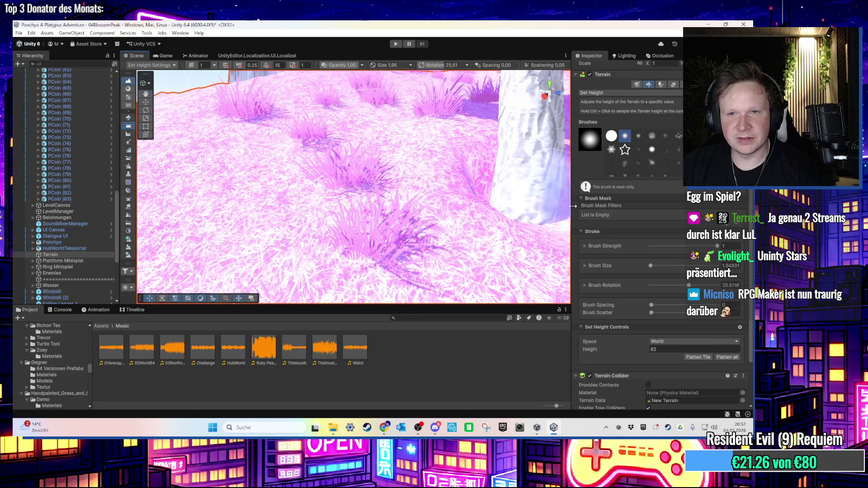
{"action": "left_click", "coordinate": [609, 94]}
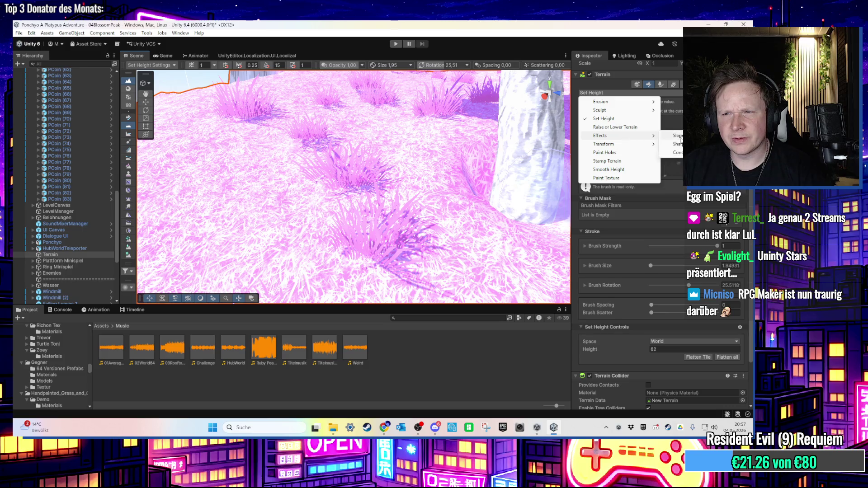
- Switch to Slope Flatten and flatten the lit mound right of the tree
{"action": "left_click", "coordinate": [677, 136]}
{"action": "left_click_drag", "start_coordinate": [495, 172], "coordinate": [473, 175]}
{"action": "mouse_move", "coordinate": [407, 169]}
{"action": "left_mouse_down"}
{"action": "mouse_move", "coordinate": [333, 176]}
{"action": "mouse_move", "coordinate": [294, 209]}
{"action": "mouse_move", "coordinate": [405, 164]}
{"action": "mouse_move", "coordinate": [427, 193]}
{"action": "left_mouse_up"}
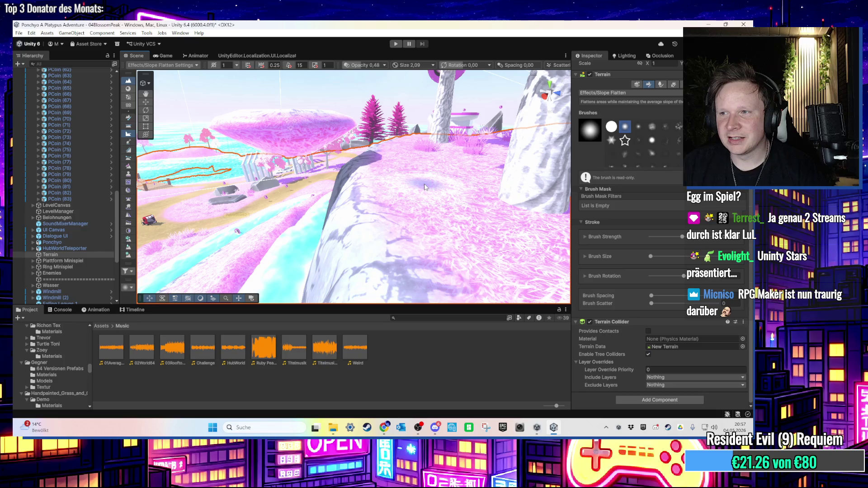
- Move the view across the terrain toward the island shore and reselect the terrain
{"action": "mouse_move", "coordinate": [425, 187]}
{"action": "left_mouse_down"}
{"action": "mouse_move", "coordinate": [413, 195]}
{"action": "mouse_move", "coordinate": [275, 190]}
{"action": "mouse_move", "coordinate": [301, 152]}
{"action": "mouse_move", "coordinate": [190, 114]}
{"action": "left_mouse_up"}
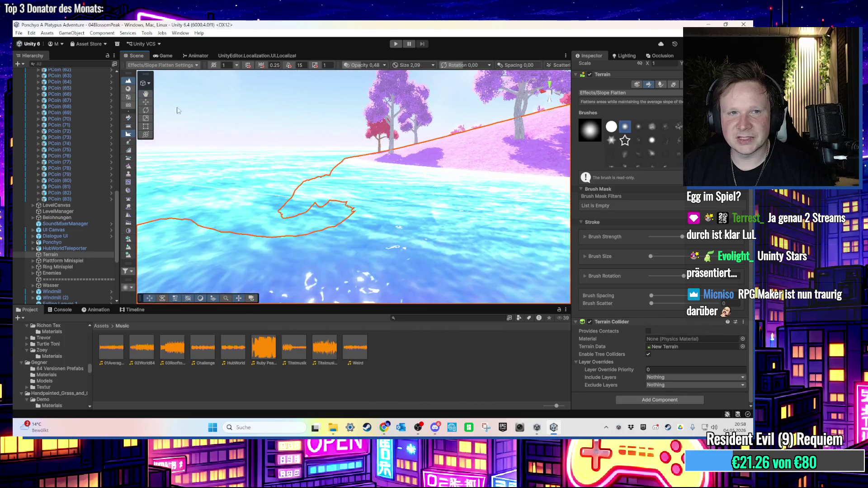
{"action": "left_click", "coordinate": [244, 125]}
{"action": "mouse_move", "coordinate": [244, 125]}
{"action": "left_mouse_down"}
{"action": "mouse_move", "coordinate": [519, 173]}
{"action": "mouse_move", "coordinate": [420, 181]}
{"action": "mouse_move", "coordinate": [370, 173]}
{"action": "mouse_move", "coordinate": [345, 223]}
{"action": "mouse_move", "coordinate": [353, 223]}
{"action": "mouse_move", "coordinate": [327, 204]}
{"action": "mouse_move", "coordinate": [527, 197]}
{"action": "mouse_move", "coordinate": [383, 203]}
{"action": "mouse_move", "coordinate": [327, 190]}
{"action": "mouse_move", "coordinate": [279, 207]}
{"action": "mouse_move", "coordinate": [227, 247]}
{"action": "mouse_move", "coordinate": [355, 133]}
{"action": "mouse_move", "coordinate": [367, 167]}
{"action": "mouse_move", "coordinate": [300, 166]}
{"action": "mouse_move", "coordinate": [308, 190]}
{"action": "left_mouse_up"}
{"action": "left_click", "coordinate": [311, 199]}
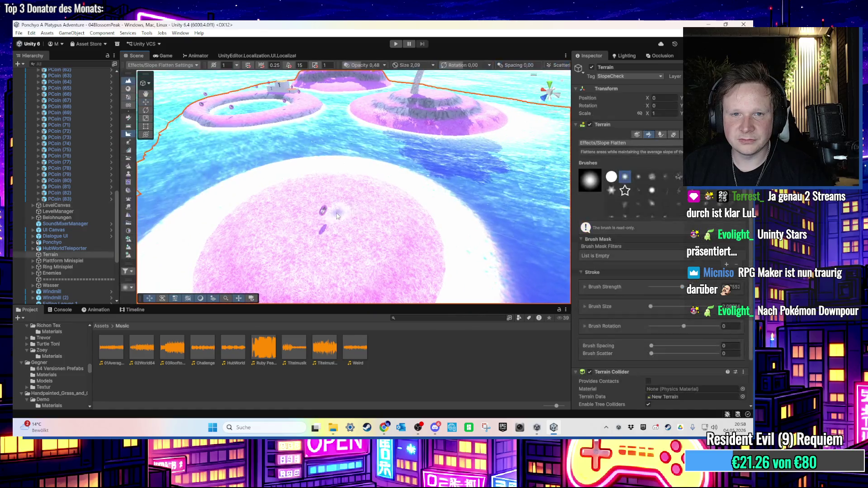
- Switch the terrain to Paint Texture with the dirt_lighted_down layer and paint the pink island's edge
{"action": "left_click", "coordinate": [642, 143]}
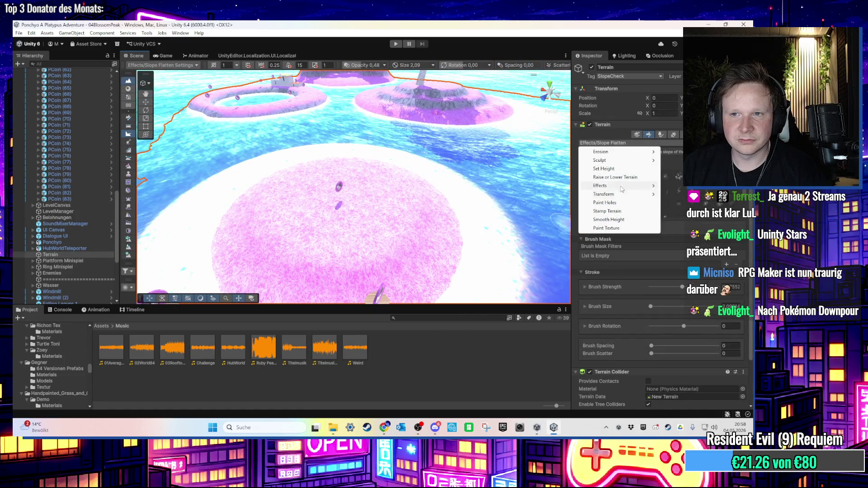
{"action": "left_click", "coordinate": [617, 228]}
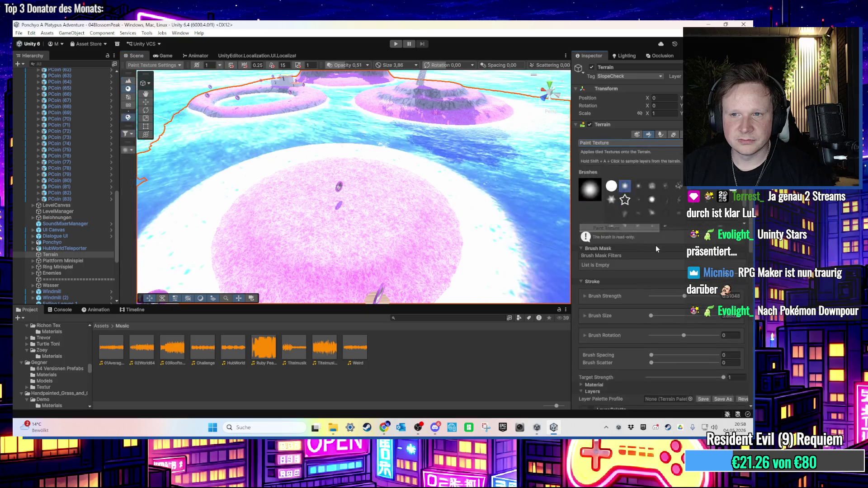
{"action": "scroll", "coordinate": [643, 316], "scroll_direction": "down", "scroll_amount": 8}
{"action": "left_click", "coordinate": [643, 327]}
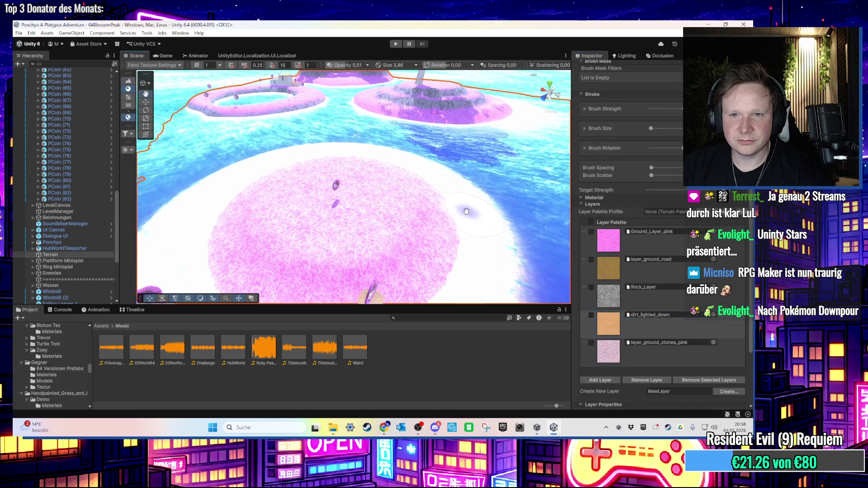
{"action": "scroll", "coordinate": [340, 234], "scroll_direction": "up", "scroll_amount": 5}
{"action": "scroll", "coordinate": [636, 243], "scroll_direction": "up", "scroll_amount": 3}
{"action": "scroll", "coordinate": [636, 242], "scroll_direction": "up", "scroll_amount": 3}
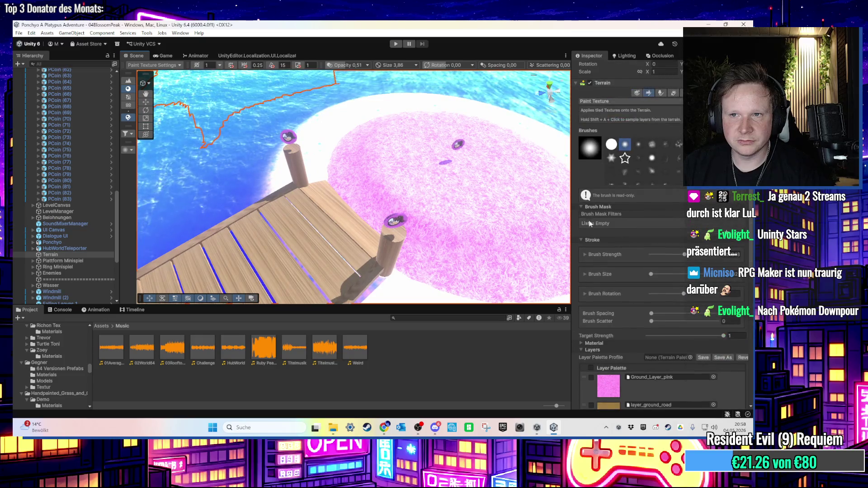
{"action": "scroll", "coordinate": [385, 204], "scroll_direction": "down", "scroll_amount": 3}
{"action": "left_click_drag", "start_coordinate": [384, 247], "coordinate": [455, 247]}
- Enlarge the paint brush to about 25 and paint dirt texture over the island's centre
{"action": "mouse_move", "coordinate": [496, 224]}
{"action": "left_mouse_down"}
{"action": "mouse_move", "coordinate": [335, 255]}
{"action": "mouse_move", "coordinate": [302, 207]}
{"action": "left_mouse_up"}
{"action": "mouse_move", "coordinate": [458, 183]}
{"action": "left_mouse_down"}
{"action": "mouse_move", "coordinate": [399, 222]}
{"action": "mouse_move", "coordinate": [393, 214]}
{"action": "mouse_move", "coordinate": [417, 223]}
{"action": "mouse_move", "coordinate": [386, 208]}
{"action": "mouse_move", "coordinate": [384, 190]}
{"action": "left_mouse_up"}
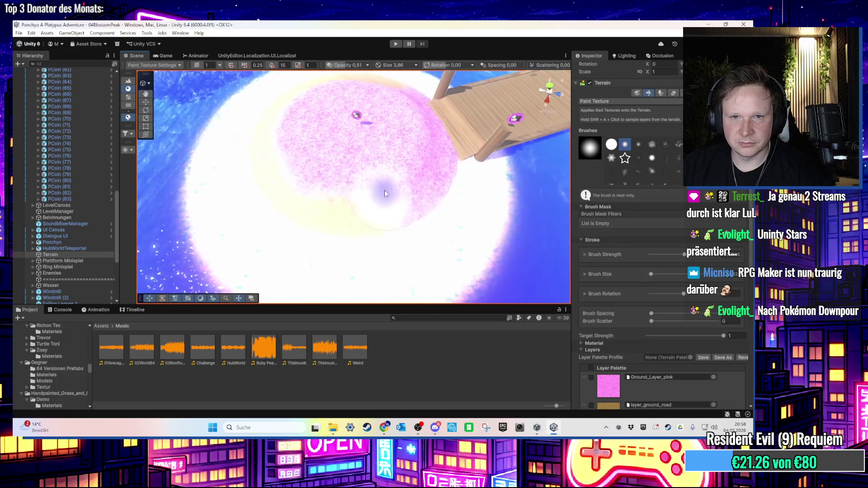
{"action": "mouse_move", "coordinate": [444, 182]}
{"action": "left_mouse_down"}
{"action": "mouse_move", "coordinate": [414, 237]}
{"action": "mouse_move", "coordinate": [335, 241]}
{"action": "left_mouse_up"}
{"action": "mouse_move", "coordinate": [424, 213]}
{"action": "left_mouse_down"}
{"action": "mouse_move", "coordinate": [435, 122]}
{"action": "mouse_move", "coordinate": [388, 162]}
{"action": "mouse_move", "coordinate": [266, 217]}
{"action": "mouse_move", "coordinate": [499, 224]}
{"action": "mouse_move", "coordinate": [418, 222]}
{"action": "mouse_move", "coordinate": [508, 164]}
{"action": "mouse_move", "coordinate": [302, 202]}
{"action": "mouse_move", "coordinate": [382, 108]}
{"action": "mouse_move", "coordinate": [376, 171]}
{"action": "left_mouse_up"}
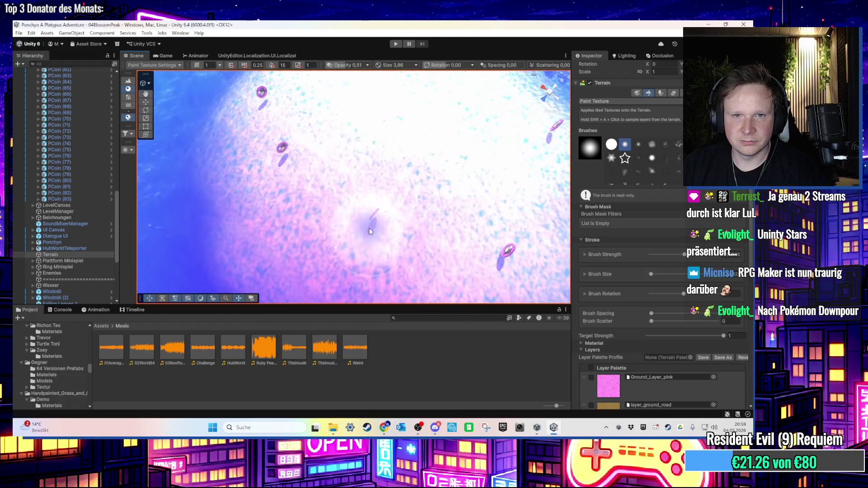
{"action": "scroll", "coordinate": [382, 185], "scroll_direction": "down", "scroll_amount": 3}
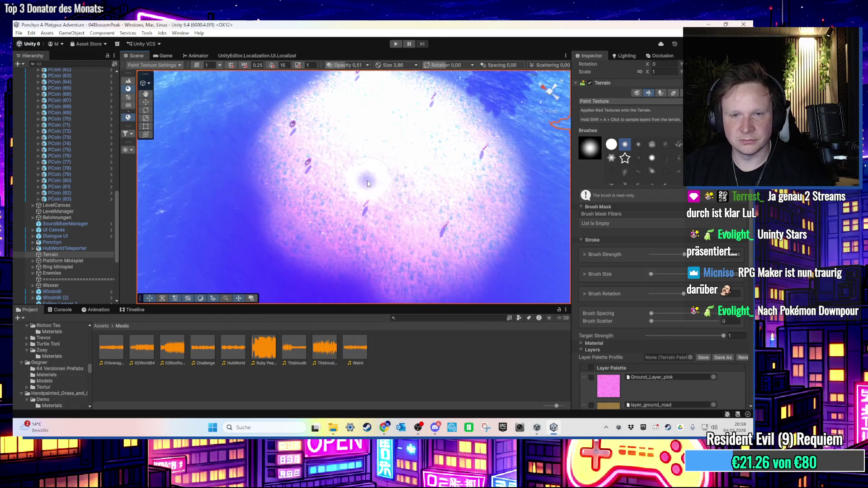
{"action": "left_click_drag", "start_coordinate": [367, 182], "coordinate": [533, 180]}
{"action": "scroll", "coordinate": [408, 186], "scroll_direction": "up", "scroll_amount": 2}
{"action": "mouse_move", "coordinate": [370, 205]}
{"action": "left_mouse_down"}
{"action": "mouse_move", "coordinate": [370, 183]}
{"action": "mouse_move", "coordinate": [352, 165]}
{"action": "mouse_move", "coordinate": [309, 162]}
{"action": "left_mouse_up"}
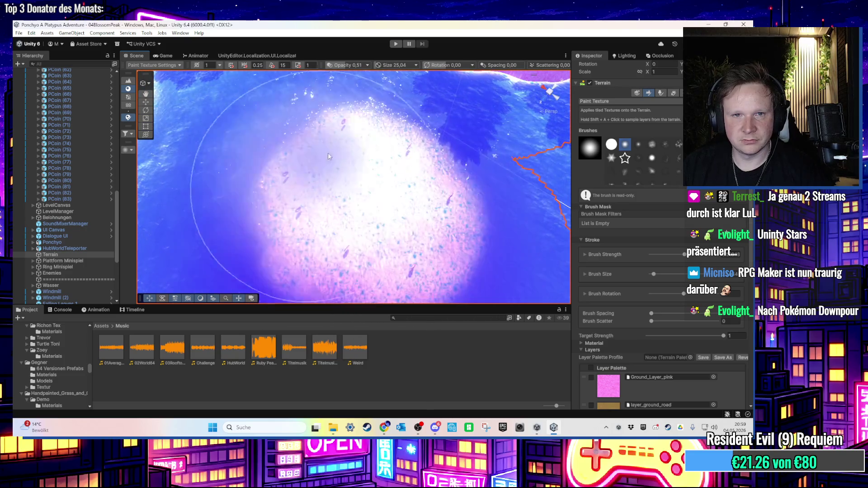
{"action": "scroll", "coordinate": [416, 237], "scroll_direction": "down", "scroll_amount": 6}
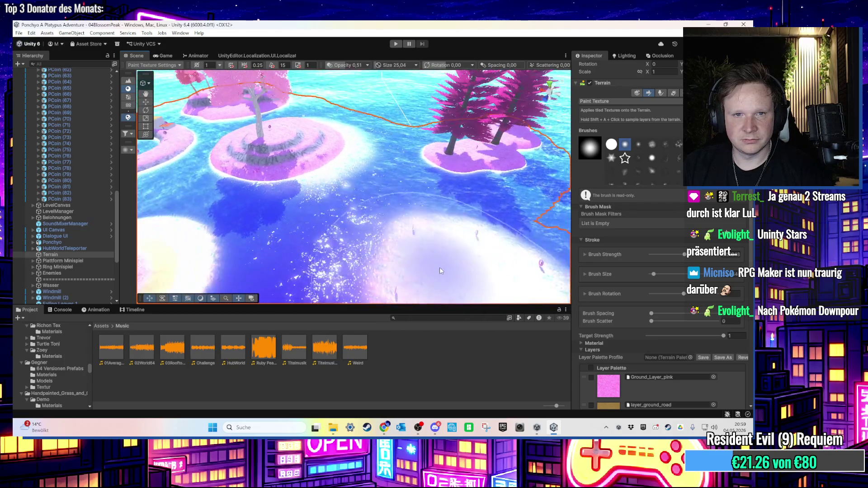
{"action": "scroll", "coordinate": [430, 262], "scroll_direction": "down", "scroll_amount": 3}
{"action": "scroll", "coordinate": [346, 266], "scroll_direction": "up", "scroll_amount": 5}
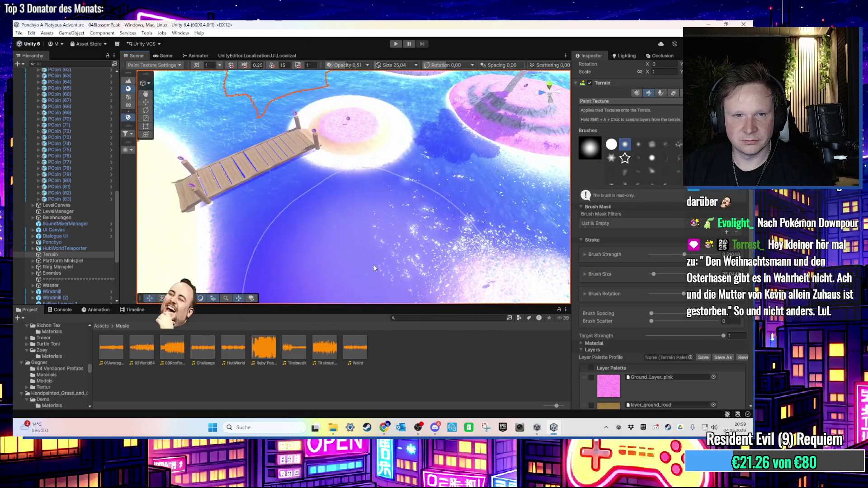
{"action": "scroll", "coordinate": [407, 258], "scroll_direction": "down", "scroll_amount": 4}
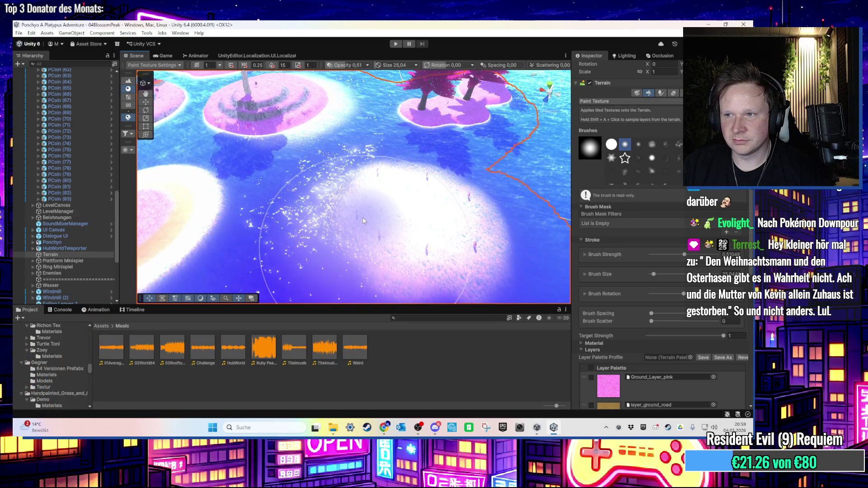
{"action": "left_click", "coordinate": [146, 102]}
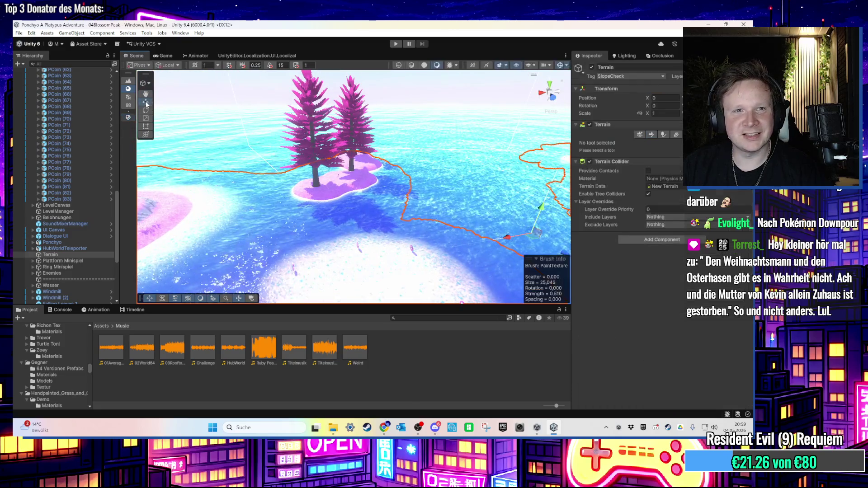
{"action": "scroll", "coordinate": [283, 242], "scroll_direction": "up", "scroll_amount": 3}
{"action": "left_click", "coordinate": [284, 241]}
{"action": "mouse_move", "coordinate": [284, 242]}
{"action": "left_mouse_down"}
{"action": "mouse_move", "coordinate": [335, 182]}
{"action": "mouse_move", "coordinate": [325, 190]}
{"action": "mouse_move", "coordinate": [366, 176]}
{"action": "mouse_move", "coordinate": [331, 252]}
{"action": "mouse_move", "coordinate": [455, 224]}
{"action": "mouse_move", "coordinate": [420, 160]}
{"action": "mouse_move", "coordinate": [403, 258]}
{"action": "left_mouse_up"}
{"action": "scroll", "coordinate": [404, 258], "scroll_direction": "down", "scroll_amount": 3}
{"action": "scroll", "coordinate": [405, 257], "scroll_direction": "up", "scroll_amount": 10}
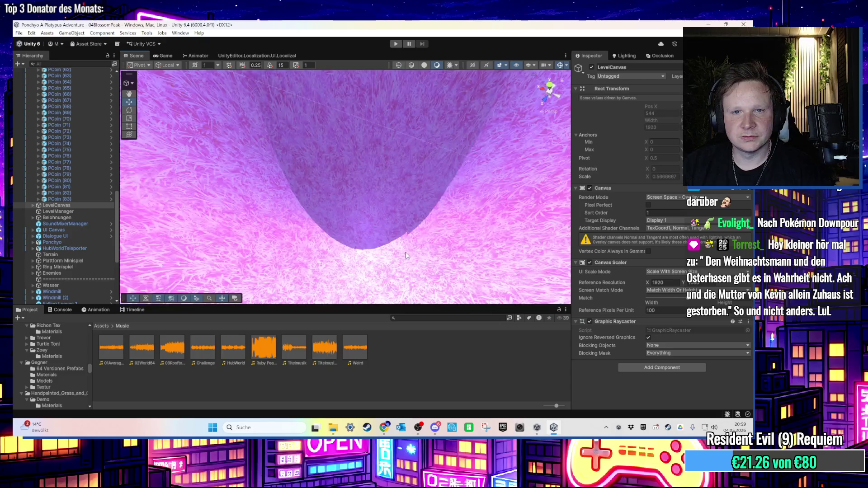
{"action": "scroll", "coordinate": [406, 248], "scroll_direction": "down", "scroll_amount": 10}
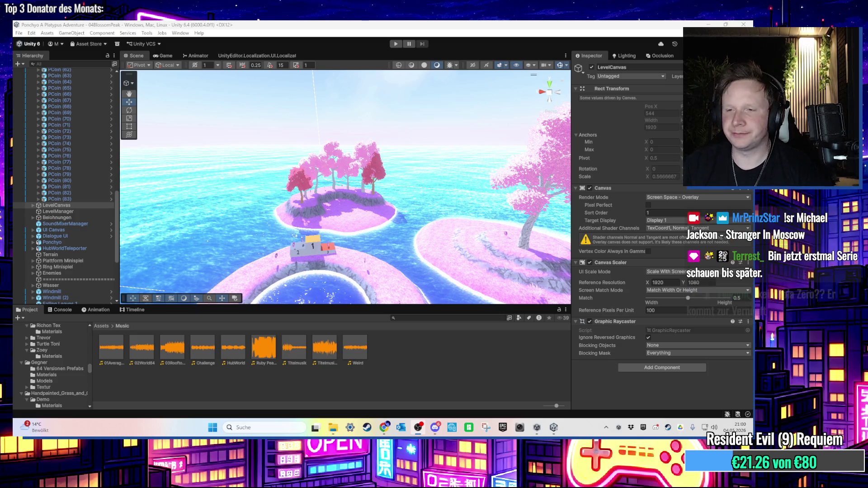
{"action": "mouse_move", "coordinate": [362, 180]}
{"action": "left_mouse_down"}
{"action": "mouse_move", "coordinate": [425, 194]}
{"action": "mouse_move", "coordinate": [417, 180]}
{"action": "mouse_move", "coordinate": [445, 180]}
{"action": "mouse_move", "coordinate": [584, 252]}
{"action": "mouse_move", "coordinate": [403, 157]}
{"action": "mouse_move", "coordinate": [388, 181]}
{"action": "left_mouse_up"}
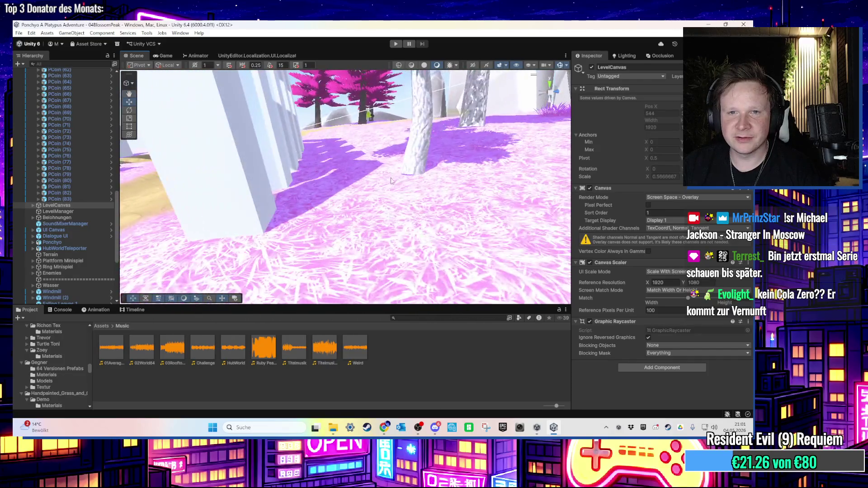
- Select the Terrain near the tree trunks and shrink the brush to about size 2
{"action": "left_click", "coordinate": [446, 183]}
{"action": "mouse_move", "coordinate": [446, 183]}
{"action": "left_mouse_down"}
{"action": "mouse_move", "coordinate": [481, 201]}
{"action": "mouse_move", "coordinate": [461, 200]}
{"action": "left_mouse_up"}
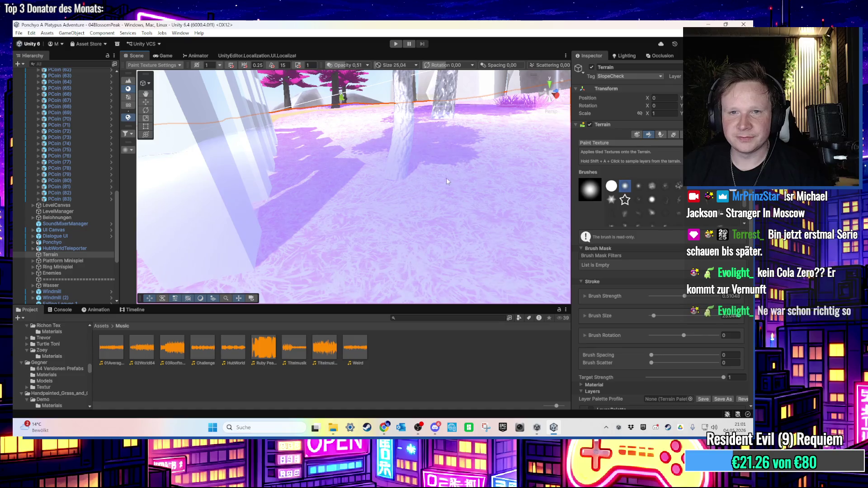
{"action": "key", "text": "s"}
{"action": "left_click_drag", "start_coordinate": [296, 170], "coordinate": [303, 172]}
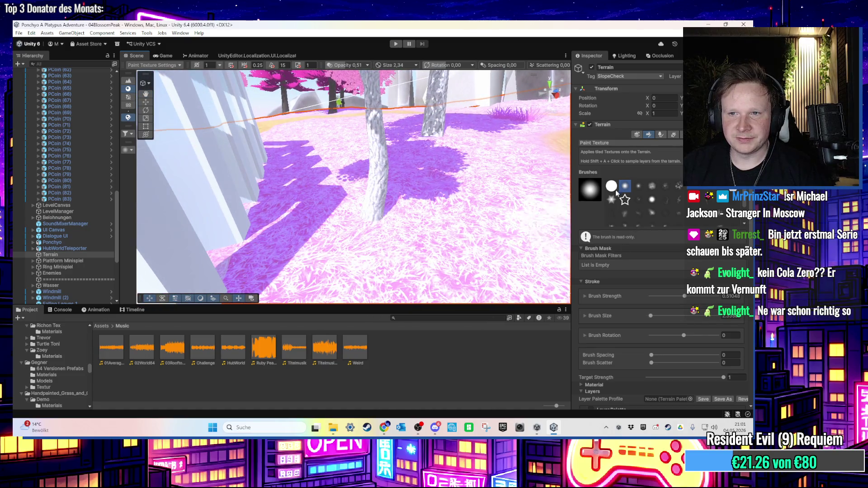
- Switch to Set Height, paint at the tree base, and undo the raised mound
{"action": "left_click", "coordinate": [620, 142]}
{"action": "left_click", "coordinate": [604, 169]}
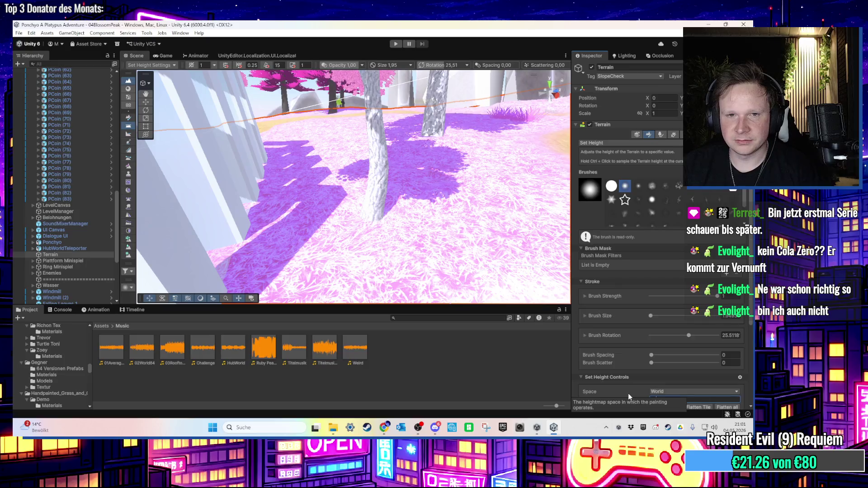
{"action": "left_click", "coordinate": [674, 399]}
{"action": "type", "text": "56"}
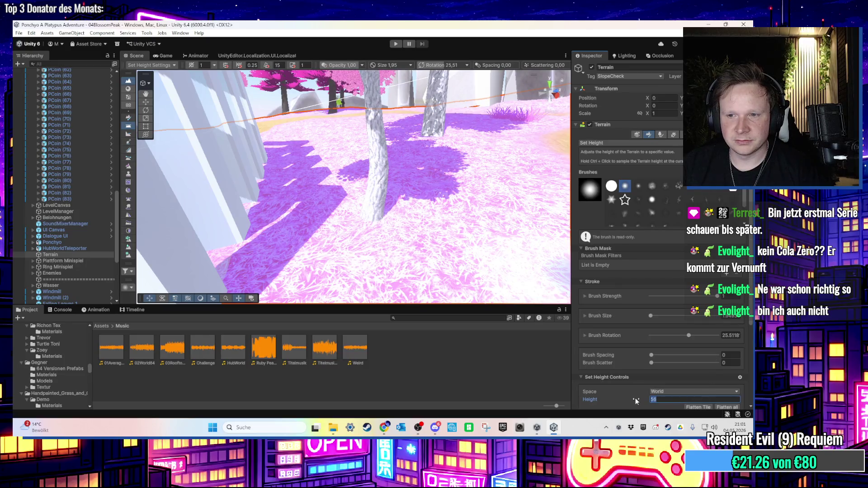
{"action": "type", "text": "57"}
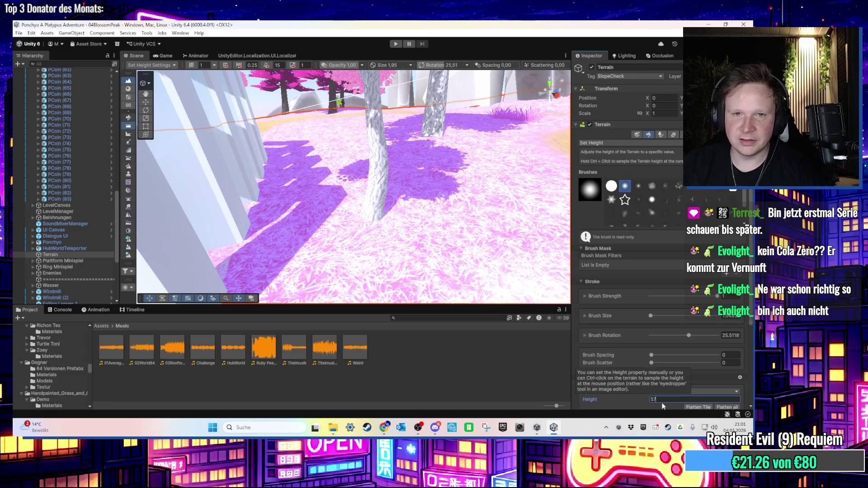
{"action": "left_click_drag", "start_coordinate": [389, 208], "coordinate": [462, 219]}
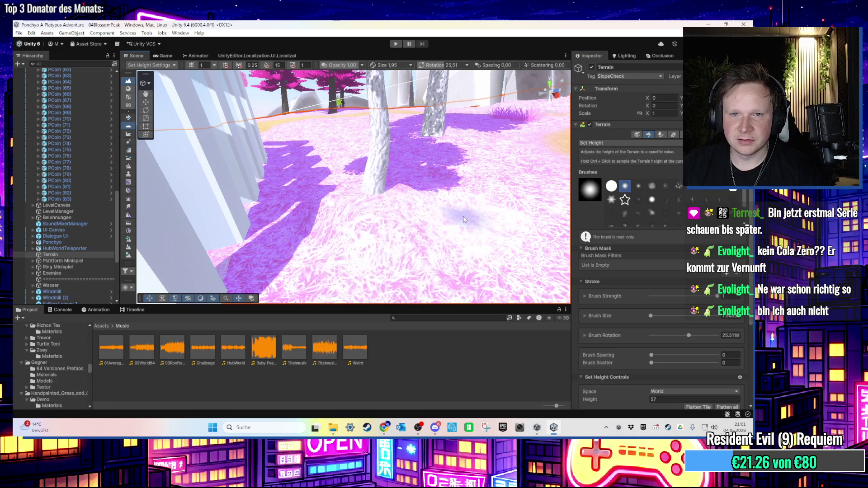
{"action": "key", "text": "ctrl+z"}
{"action": "key", "text": "ctrl+z"}
- Try target heights of 56.5, 57 and 57.5 for the Set Height brush
{"action": "left_click", "coordinate": [660, 400]}
{"action": "type", "text": "56.5"}
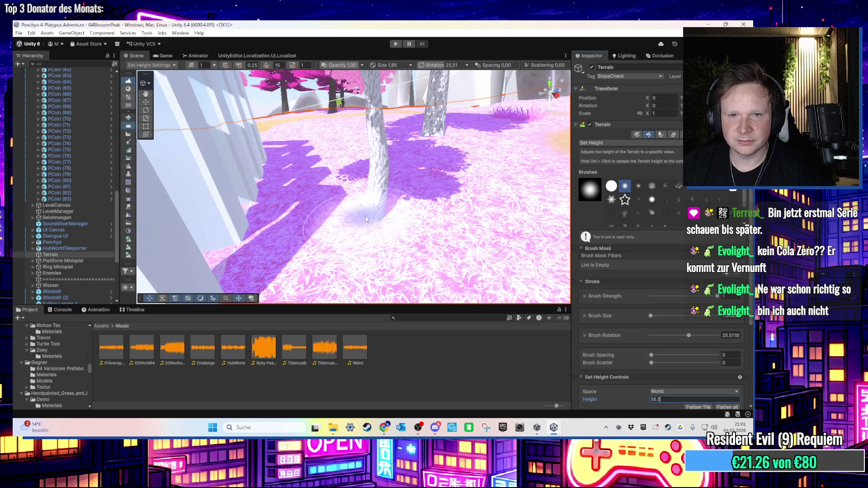
{"action": "scroll", "coordinate": [384, 204], "scroll_direction": "up", "scroll_amount": 3}
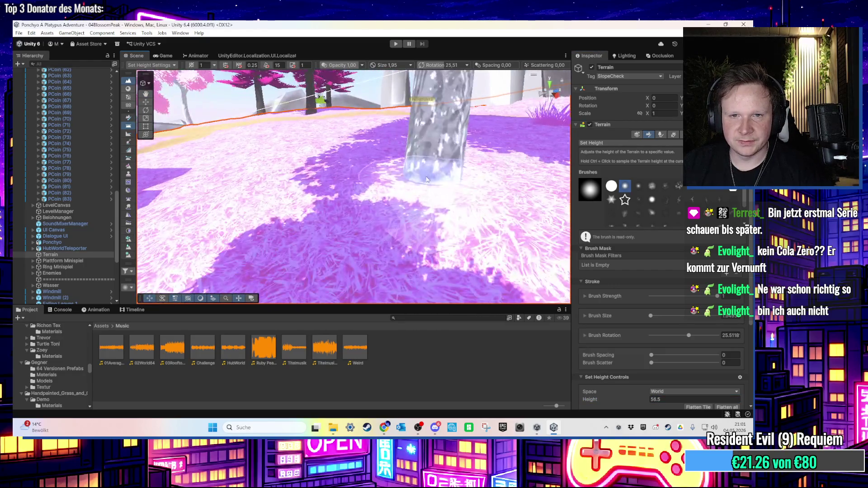
{"action": "scroll", "coordinate": [425, 180], "scroll_direction": "up", "scroll_amount": 3}
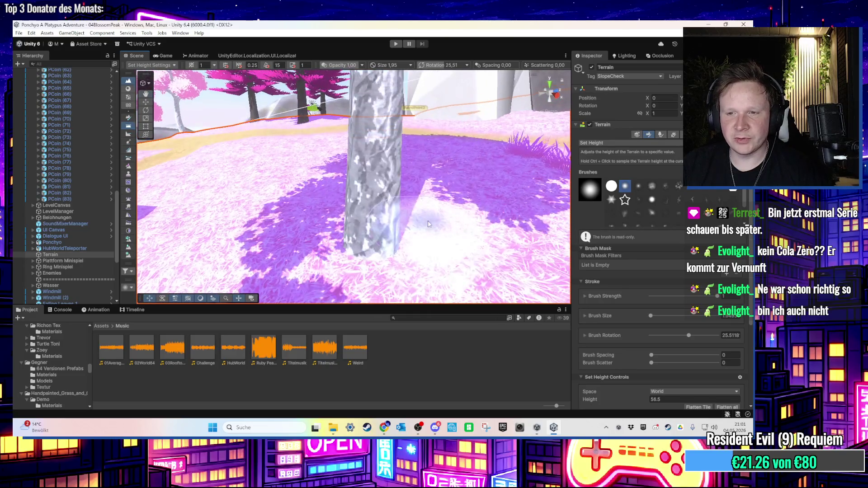
{"action": "left_click", "coordinate": [669, 399]}
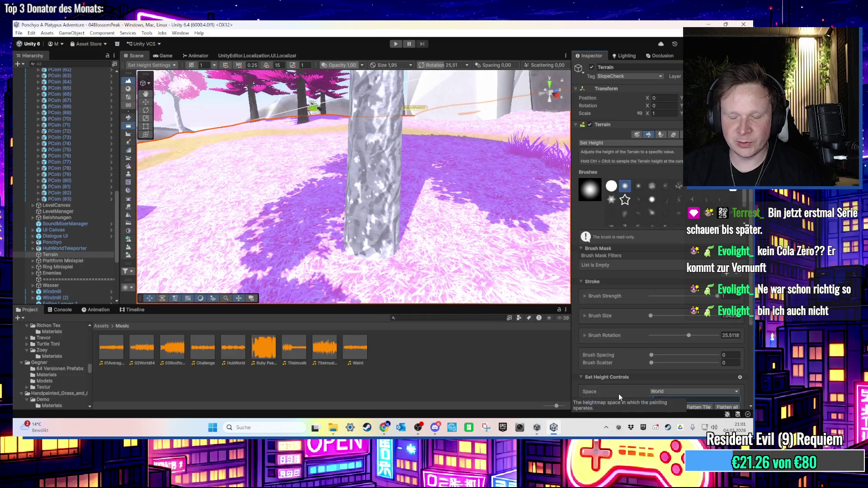
{"action": "type", "text": "57"}
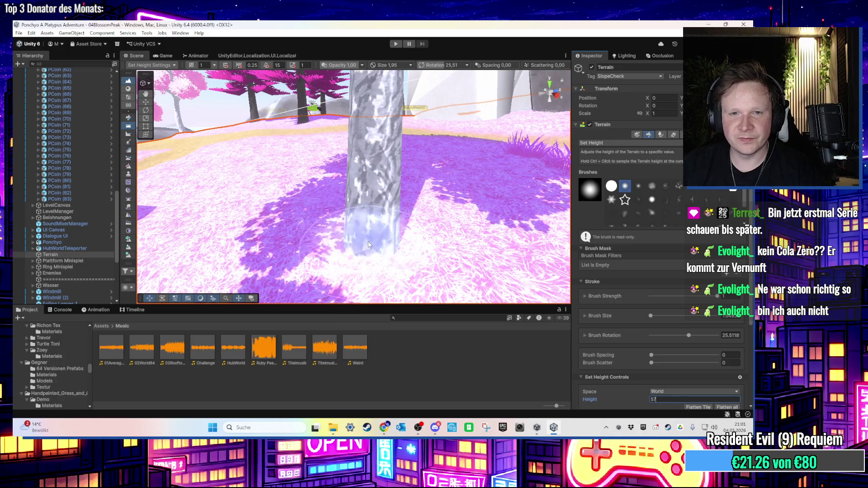
{"action": "scroll", "coordinate": [411, 214], "scroll_direction": "down", "scroll_amount": 3}
{"action": "left_click", "coordinate": [655, 400]}
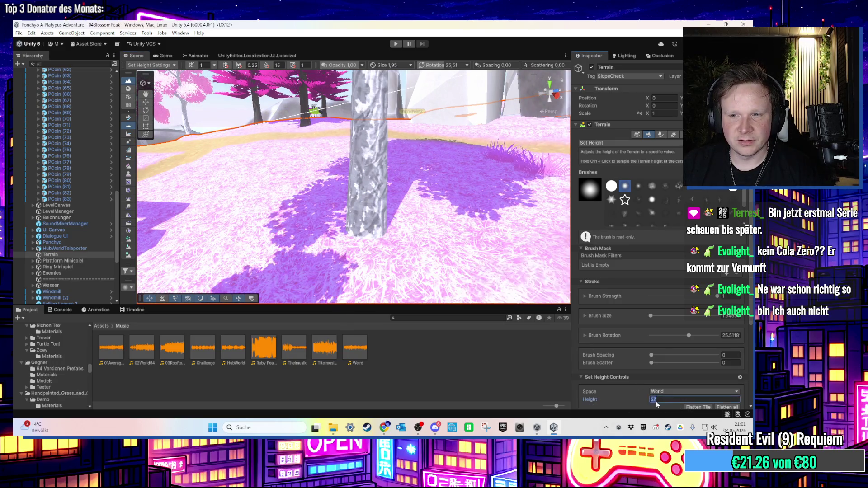
{"action": "type", "text": "57-"}
{"action": "key", "text": "BackSpace"}
{"action": "type", "text": ".5"}
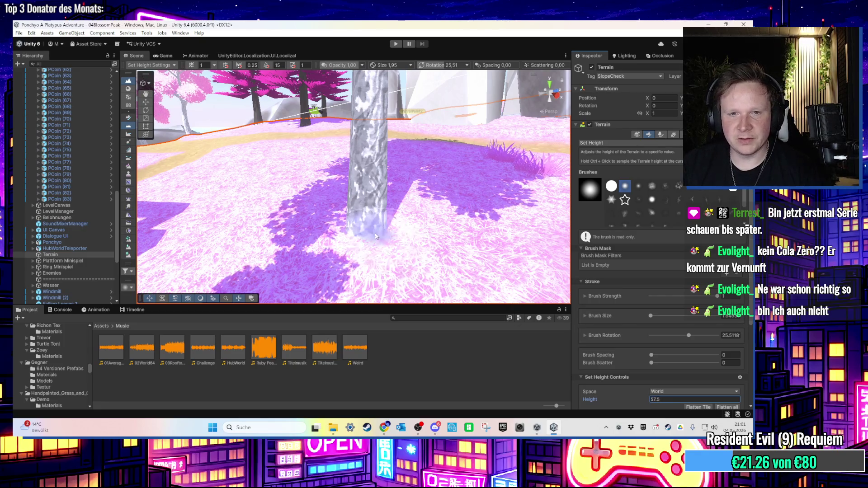
- Settle the target height at 56.5 and pull the Scene view back over the terrain
{"action": "mouse_move", "coordinate": [412, 232]}
{"action": "left_mouse_down"}
{"action": "mouse_move", "coordinate": [285, 214]}
{"action": "mouse_move", "coordinate": [413, 207]}
{"action": "left_mouse_up"}
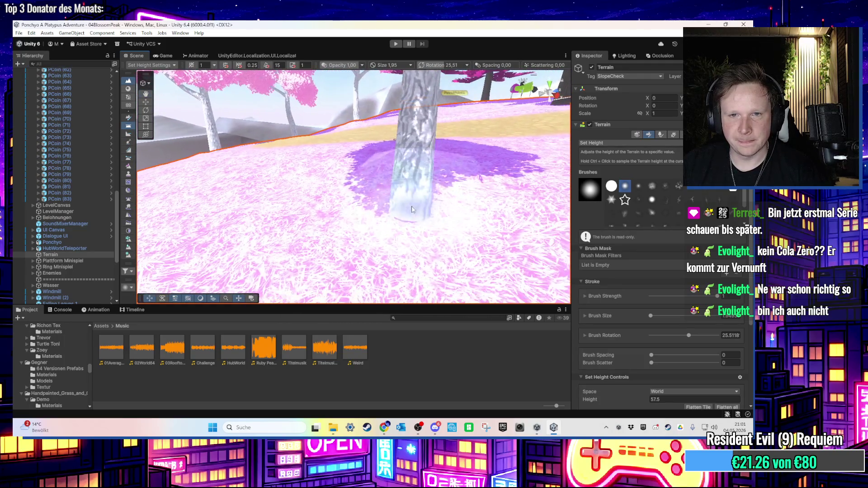
{"action": "left_click", "coordinate": [667, 398]}
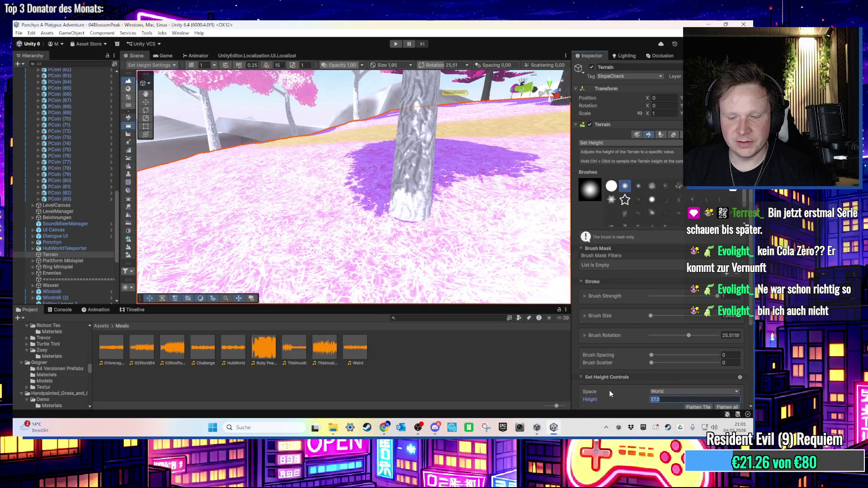
{"action": "type", "text": "57"}
{"action": "key", "text": "Return"}
{"action": "left_click", "coordinate": [659, 399]}
{"action": "type", "text": "56.5"}
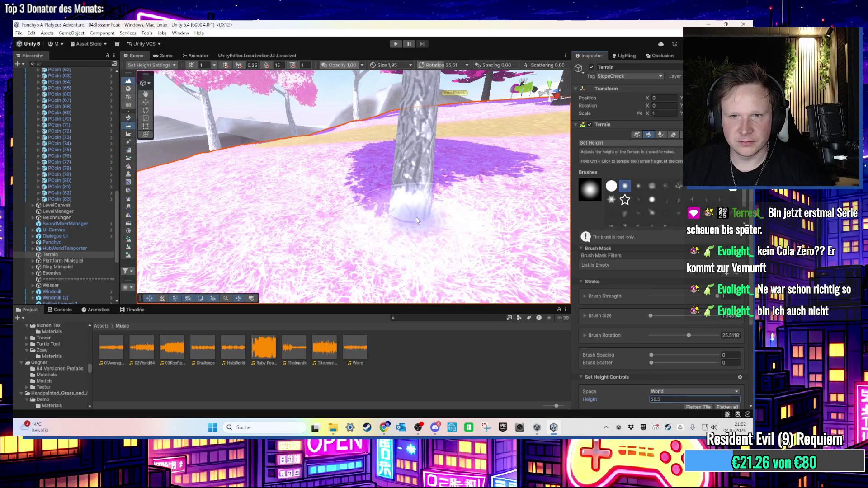
{"action": "mouse_move", "coordinate": [423, 217]}
{"action": "left_mouse_down"}
{"action": "mouse_move", "coordinate": [346, 175]}
{"action": "mouse_move", "coordinate": [432, 193]}
{"action": "mouse_move", "coordinate": [327, 173]}
{"action": "mouse_move", "coordinate": [364, 151]}
{"action": "mouse_move", "coordinate": [314, 169]}
{"action": "mouse_move", "coordinate": [321, 197]}
{"action": "mouse_move", "coordinate": [195, 162]}
{"action": "mouse_move", "coordinate": [352, 131]}
{"action": "mouse_move", "coordinate": [312, 127]}
{"action": "mouse_move", "coordinate": [403, 148]}
{"action": "mouse_move", "coordinate": [449, 102]}
{"action": "mouse_move", "coordinate": [318, 81]}
{"action": "mouse_move", "coordinate": [312, 164]}
{"action": "mouse_move", "coordinate": [203, 121]}
{"action": "mouse_move", "coordinate": [304, 180]}
{"action": "mouse_move", "coordinate": [468, 206]}
{"action": "left_mouse_up"}
- Leave the height brush, select LevelCanvas over the islands, and enter Play mode
{"action": "key", "text": "w"}
{"action": "left_click", "coordinate": [271, 160]}
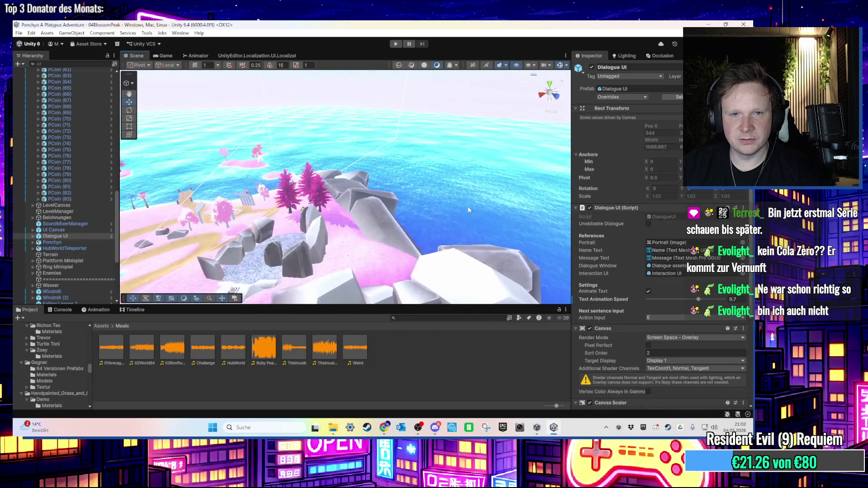
{"action": "mouse_move", "coordinate": [235, 237]}
{"action": "left_mouse_down"}
{"action": "mouse_move", "coordinate": [328, 190]}
{"action": "mouse_move", "coordinate": [392, 238]}
{"action": "mouse_move", "coordinate": [383, 244]}
{"action": "mouse_move", "coordinate": [337, 185]}
{"action": "mouse_move", "coordinate": [310, 84]}
{"action": "mouse_move", "coordinate": [359, 159]}
{"action": "left_mouse_up"}
{"action": "left_click", "coordinate": [360, 159]}
{"action": "left_click", "coordinate": [395, 44]}
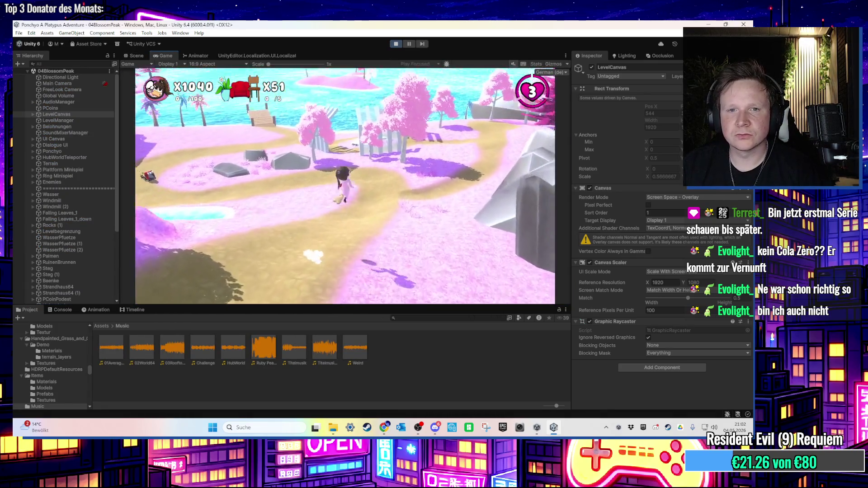
- Run and jump the character past the signpost, pedestal and tree toward the shore
{"action": "key", "text": "w"}
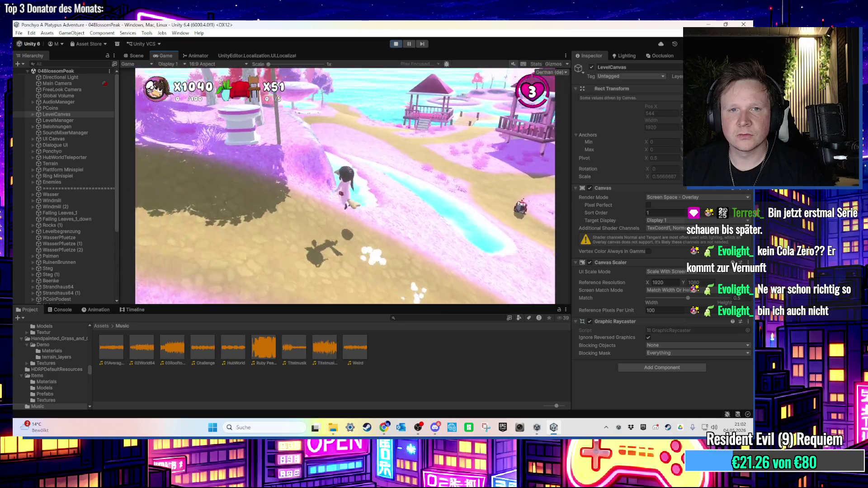
{"action": "key", "text": "space"}
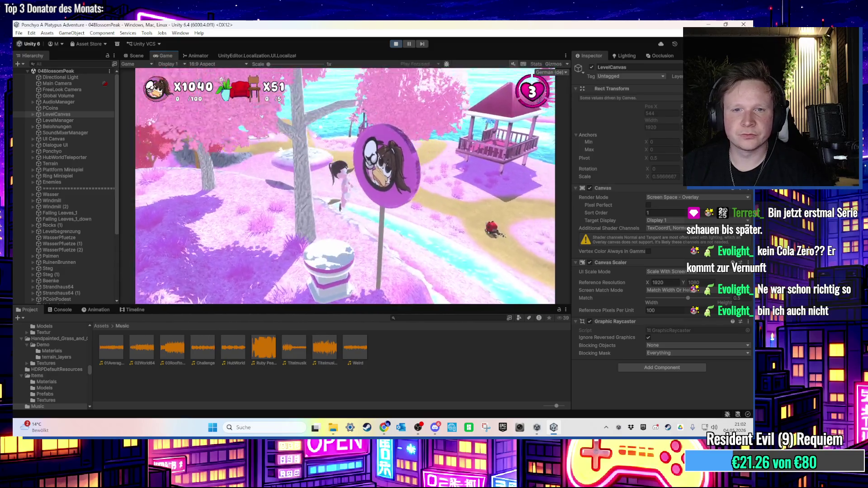
{"action": "key", "text": "w"}
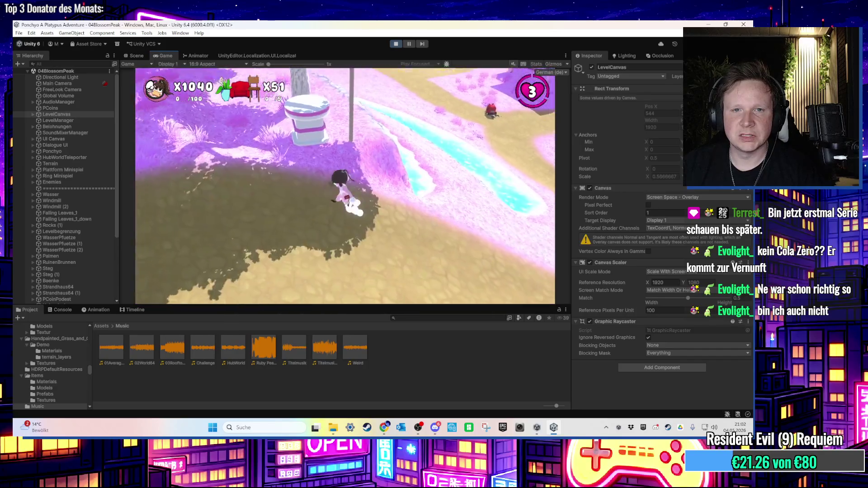
{"action": "key", "text": "w"}
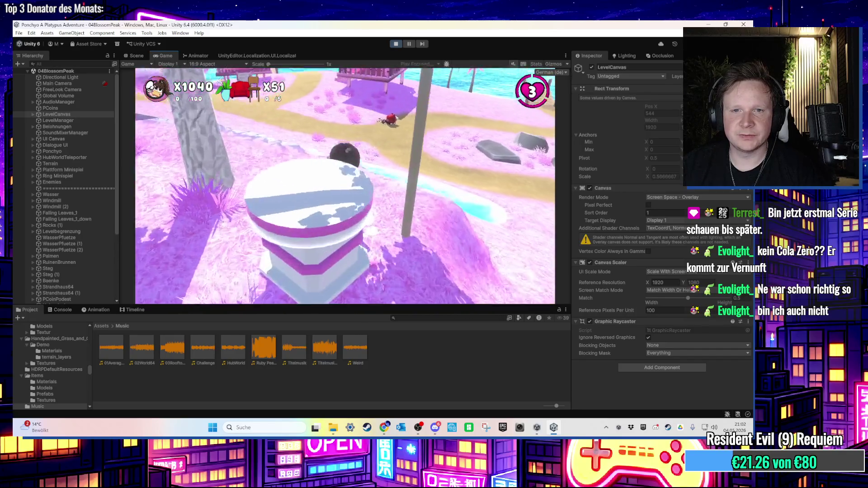
{"action": "key", "text": "w"}
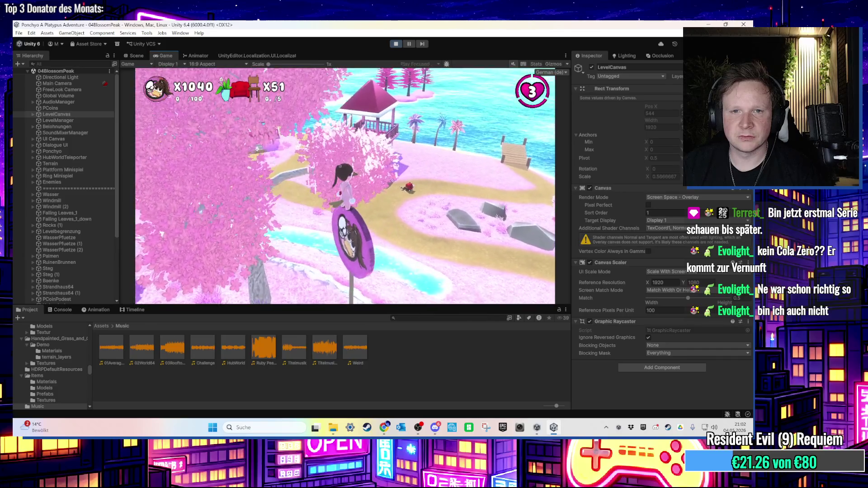
{"action": "key", "text": "w"}
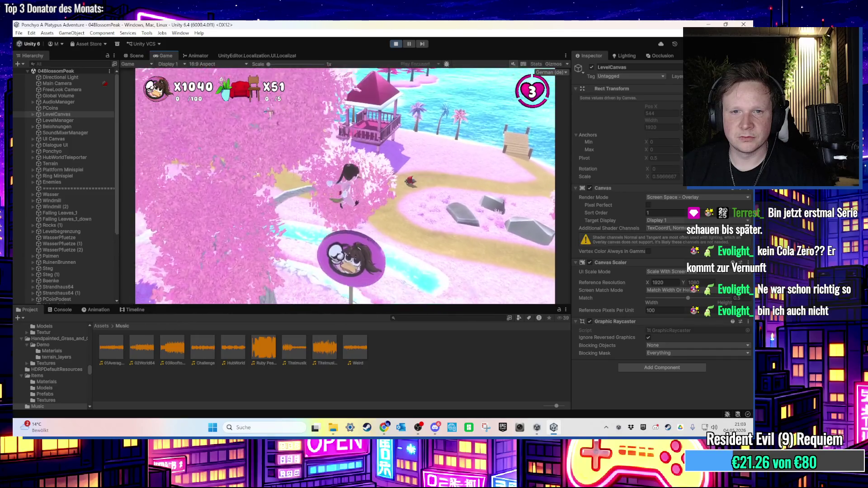
{"action": "key", "text": "w"}
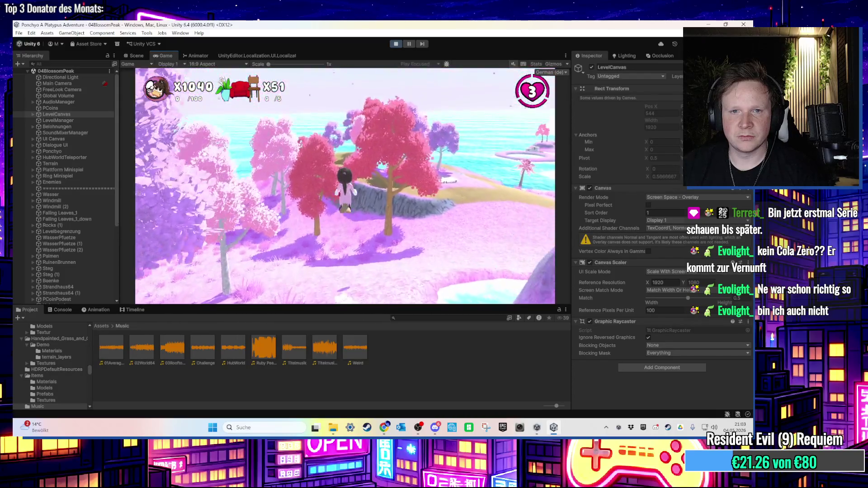
{"action": "key", "text": "d"}
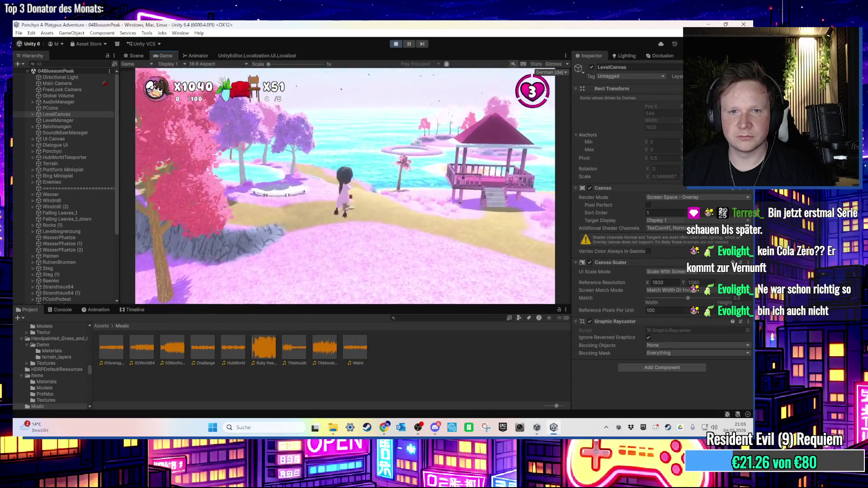
{"action": "key", "text": "w"}
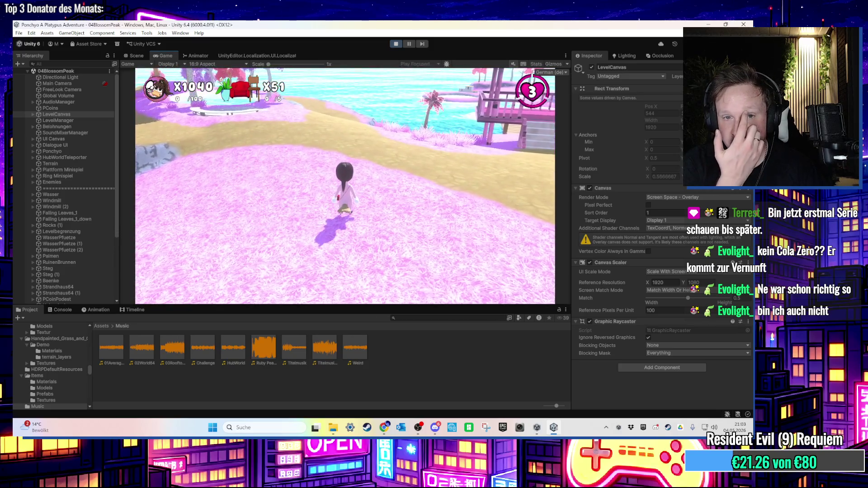
{"action": "key", "text": "w"}
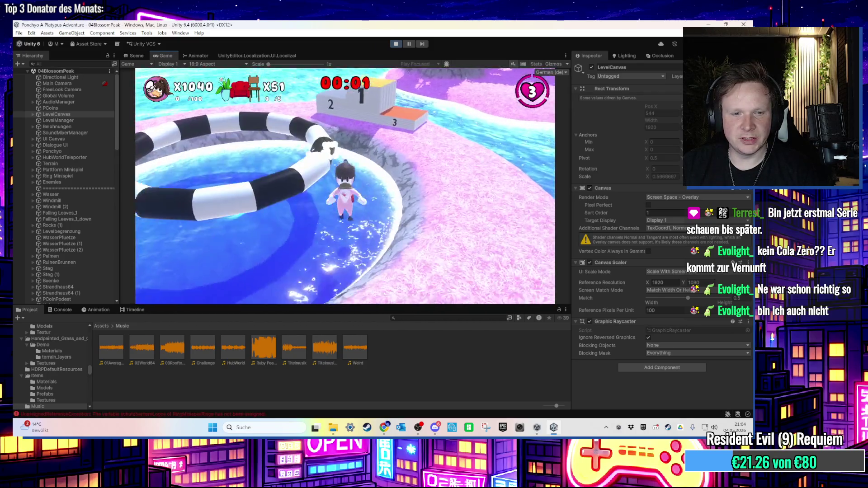
- Release control from the running game and exit Play mode
{"action": "key", "text": "super"}
{"action": "left_click", "coordinate": [397, 66]}
{"action": "left_click", "coordinate": [395, 44]}
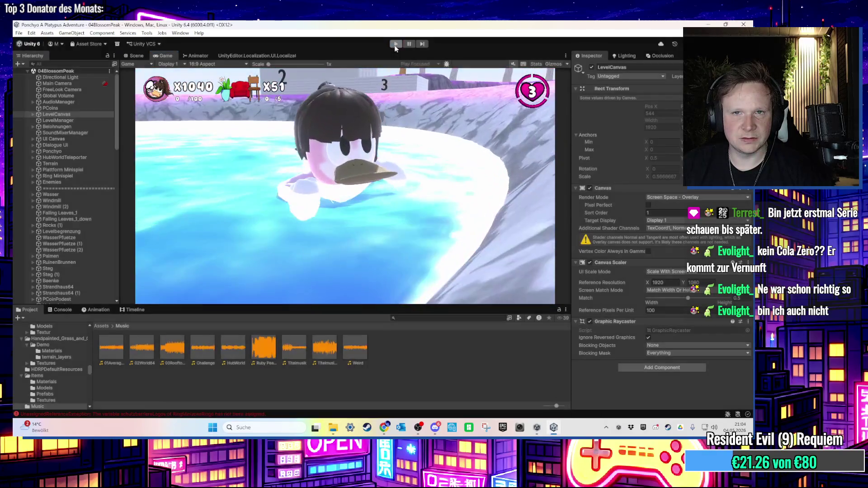
- Check the Console errors, then edit Timer Text Ringe's Timer Minispiel script from LevelCanvas
{"action": "left_click", "coordinate": [63, 310]}
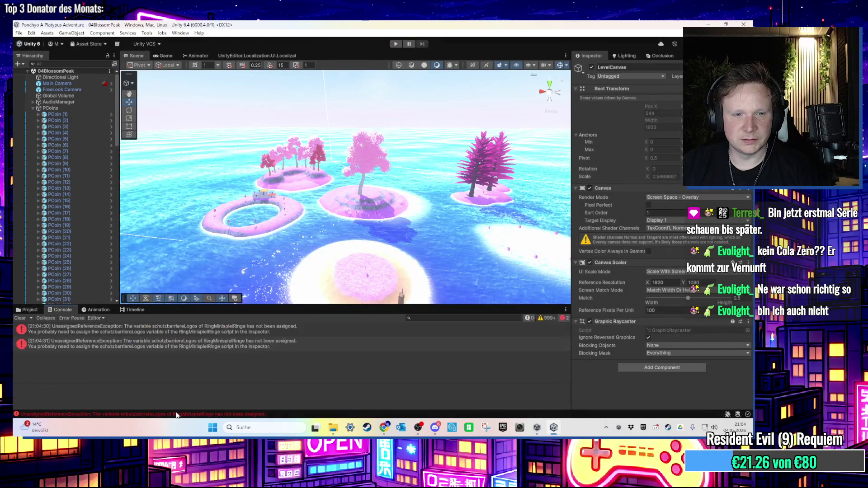
{"action": "left_click", "coordinate": [34, 110]}
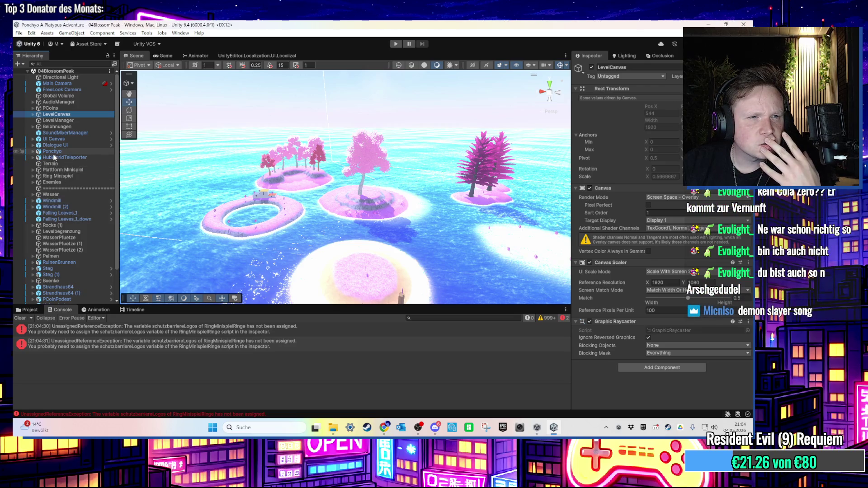
{"action": "left_click", "coordinate": [33, 114]}
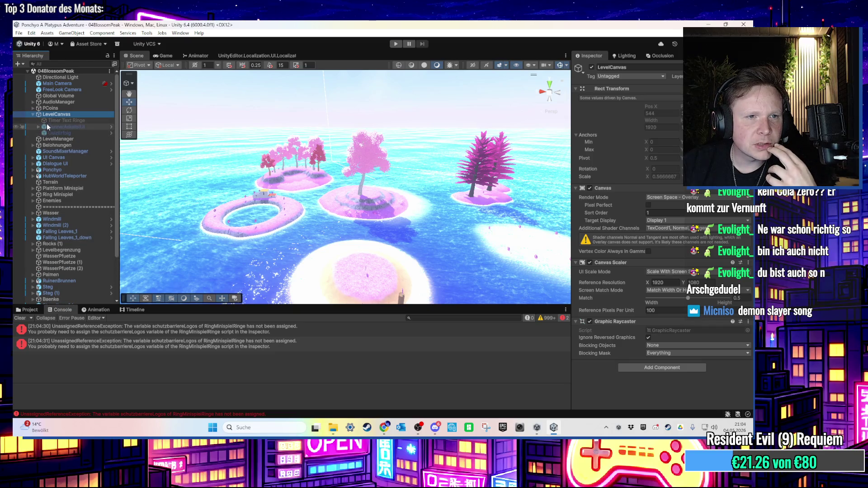
{"action": "left_click", "coordinate": [66, 121]}
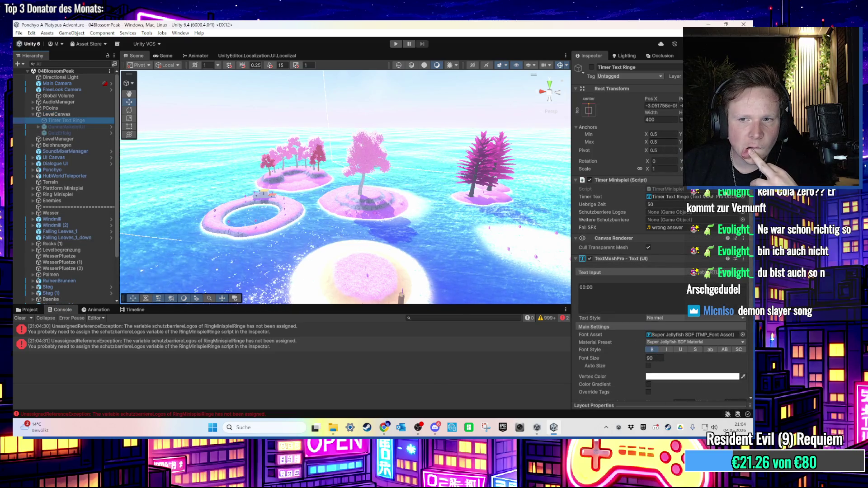
{"action": "right_click", "coordinate": [663, 180]}
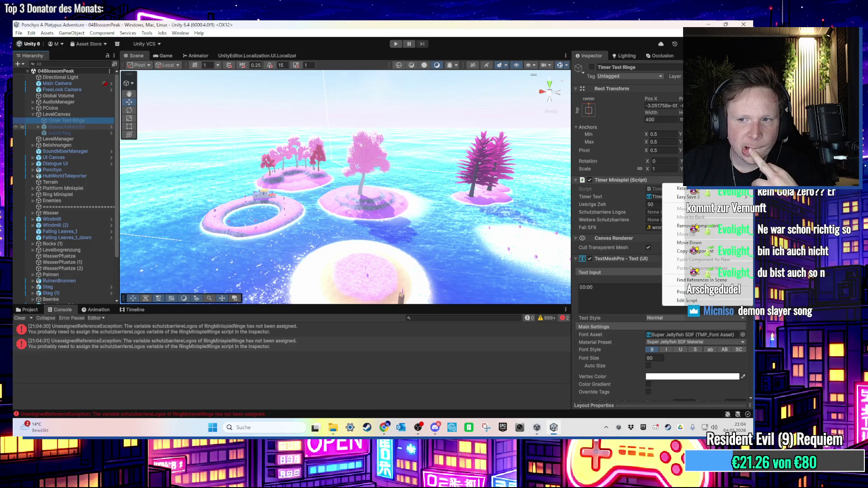
{"action": "left_click", "coordinate": [704, 301]}
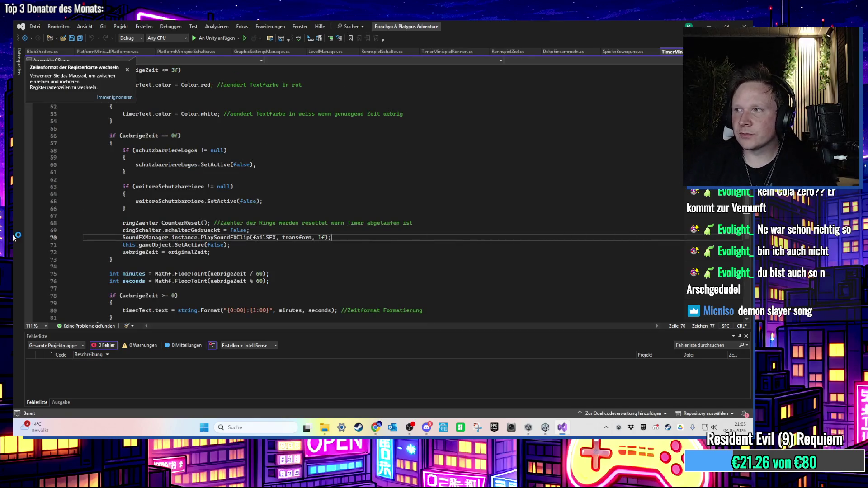
- Dismiss the tab-format tip, review TimerMinispiel's Update() code, and return to Unity
{"action": "left_click", "coordinate": [323, 429]}
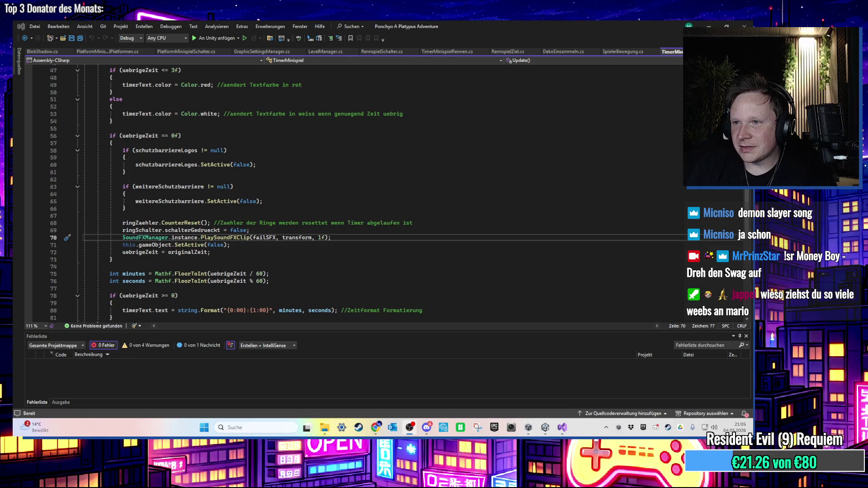
{"action": "scroll", "coordinate": [334, 231], "scroll_direction": "down", "scroll_amount": 2}
{"action": "scroll", "coordinate": [333, 230], "scroll_direction": "up", "scroll_amount": 2}
{"action": "scroll", "coordinate": [334, 230], "scroll_direction": "up", "scroll_amount": 9}
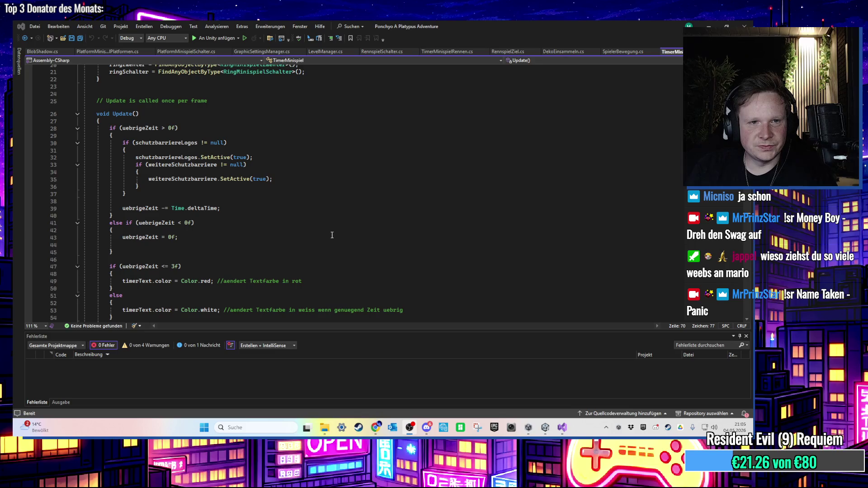
{"action": "scroll", "coordinate": [327, 235], "scroll_direction": "up", "scroll_amount": 6}
{"action": "scroll", "coordinate": [326, 235], "scroll_direction": "down", "scroll_amount": 7}
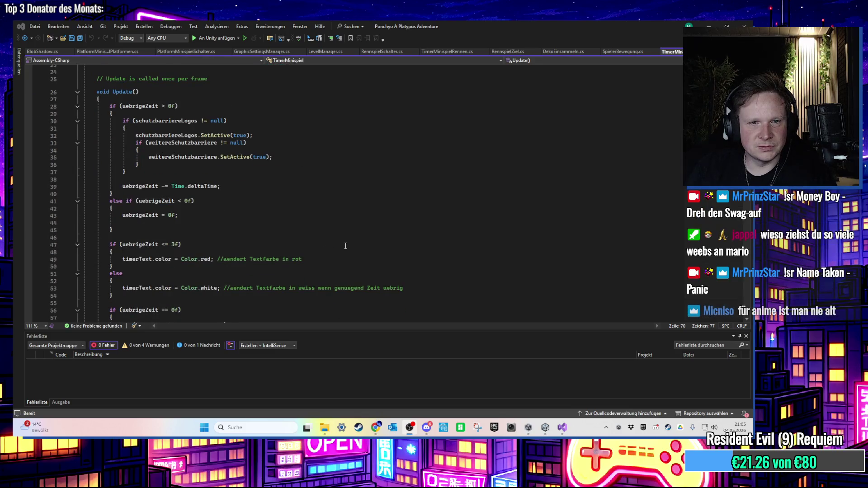
{"action": "key", "text": "alt+Tab"}
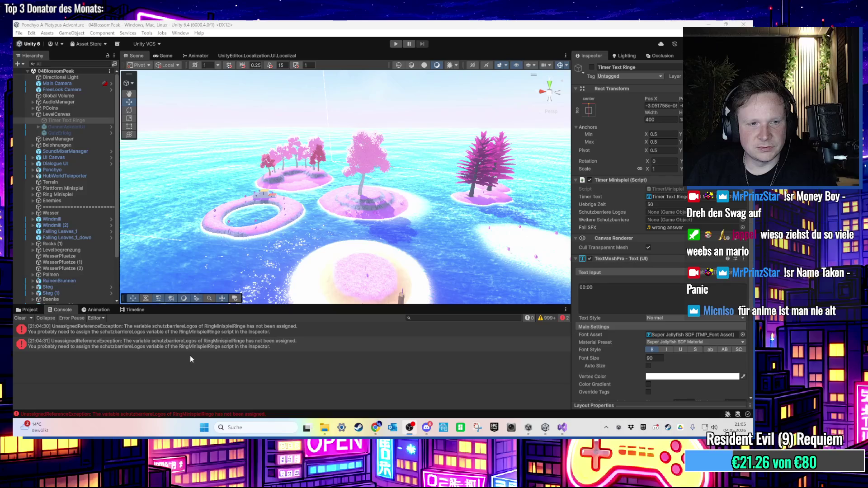
- Ping ring (22) from the second error and edit its Ring Minispiel Ringe script
{"action": "left_click", "coordinate": [187, 348]}
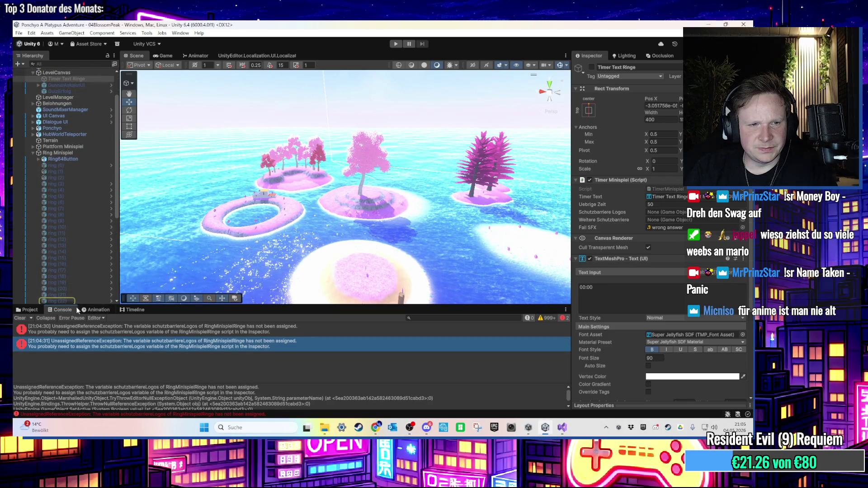
{"action": "left_click", "coordinate": [68, 301]}
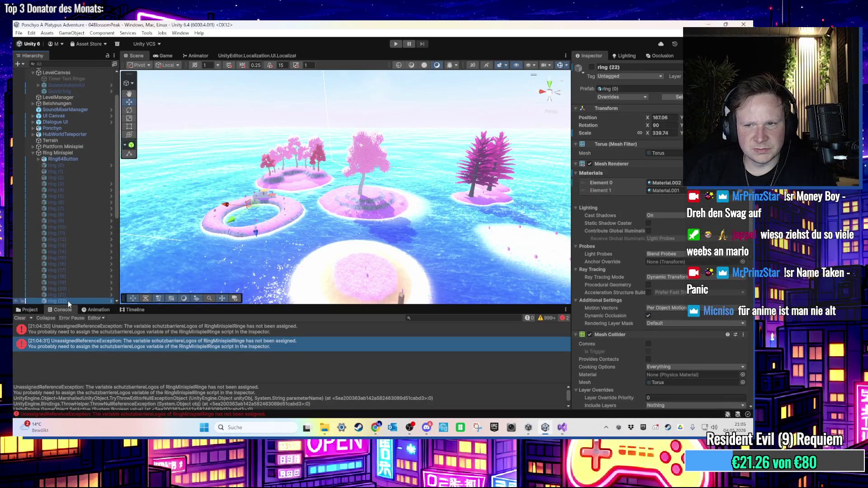
{"action": "scroll", "coordinate": [680, 365], "scroll_direction": "down", "scroll_amount": 8}
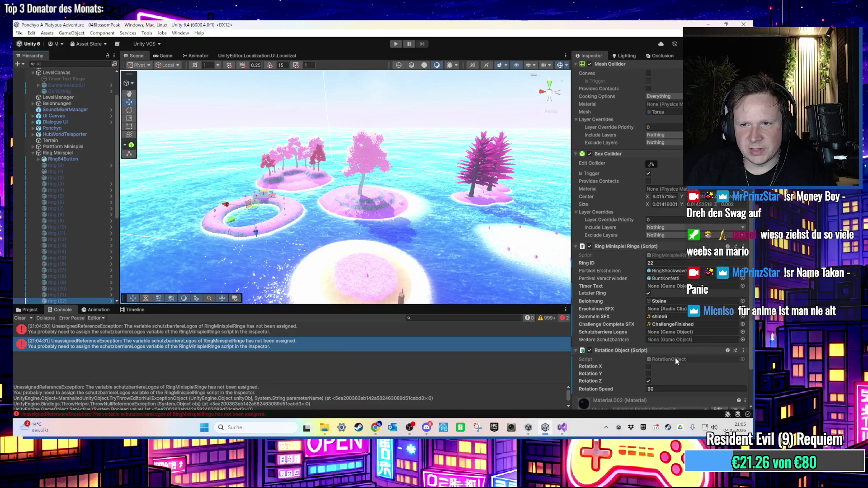
{"action": "left_click", "coordinate": [743, 246]}
{"action": "left_click", "coordinate": [672, 388]}
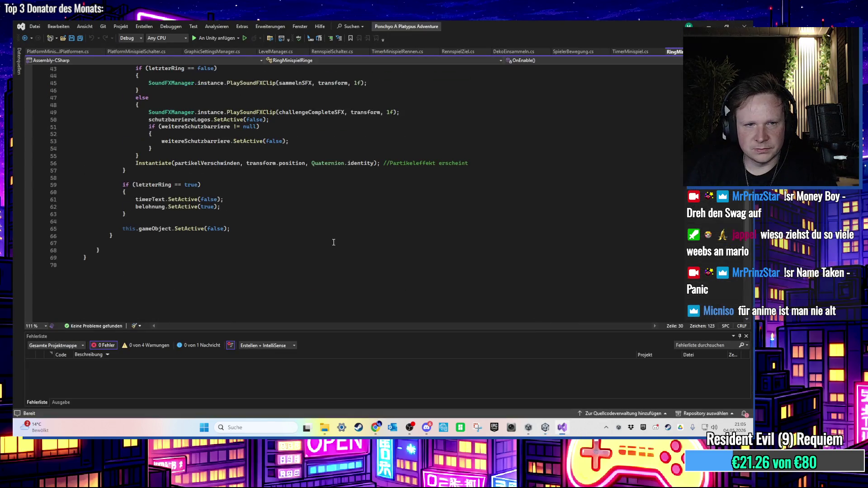
- Add an if (schutzbarriereLogos != null) block with opening brace after line 49
{"action": "scroll", "coordinate": [290, 240], "scroll_direction": "up", "scroll_amount": 3}
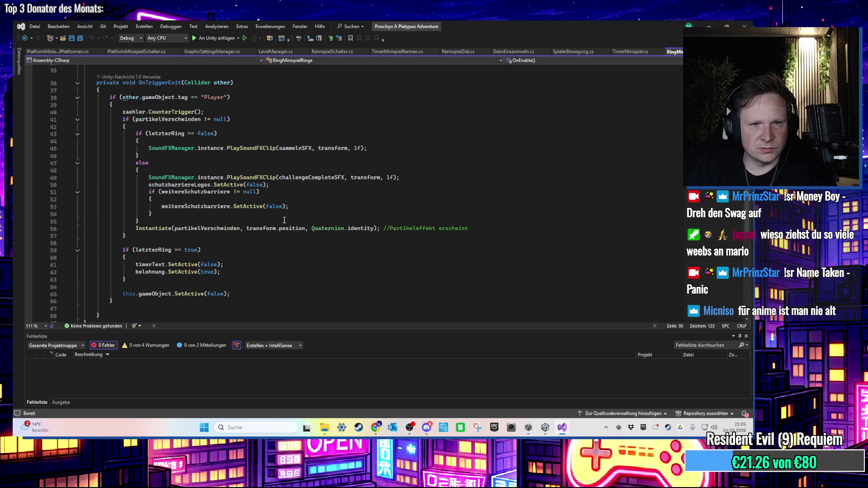
{"action": "left_click", "coordinate": [384, 178]}
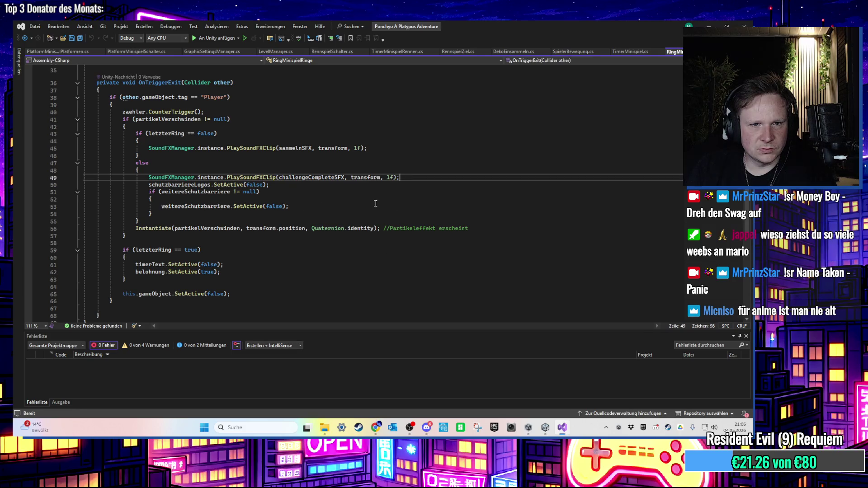
{"action": "key", "text": "Return"}
{"action": "key", "text": "Return"}
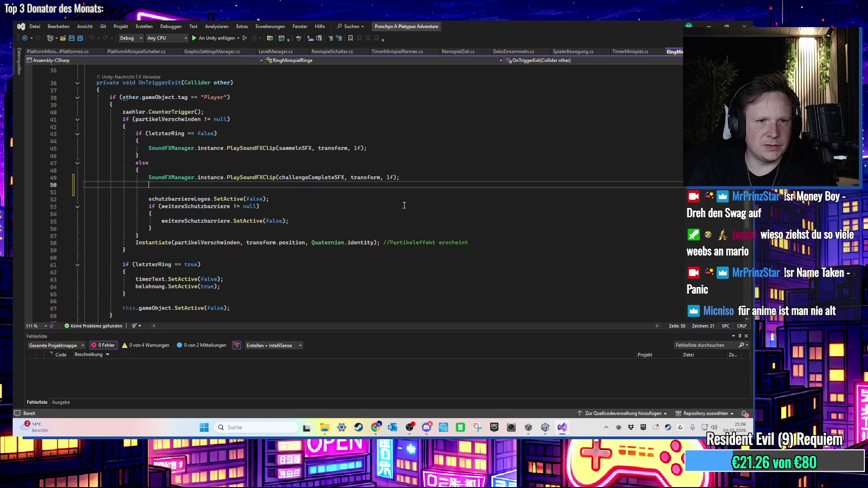
{"action": "key", "text": "Return"}
{"action": "key", "text": "Up"}
{"action": "type", "text": "if (schutzbarriereLogos != nb"}
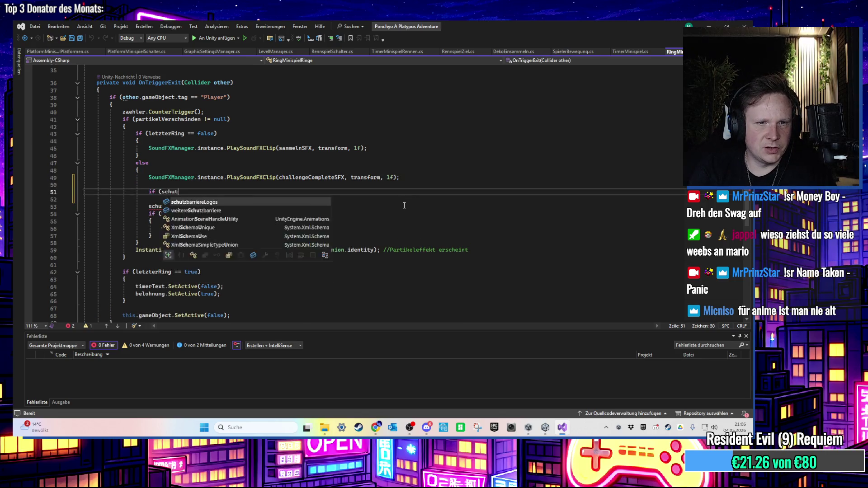
{"action": "key", "text": "BackSpace"}
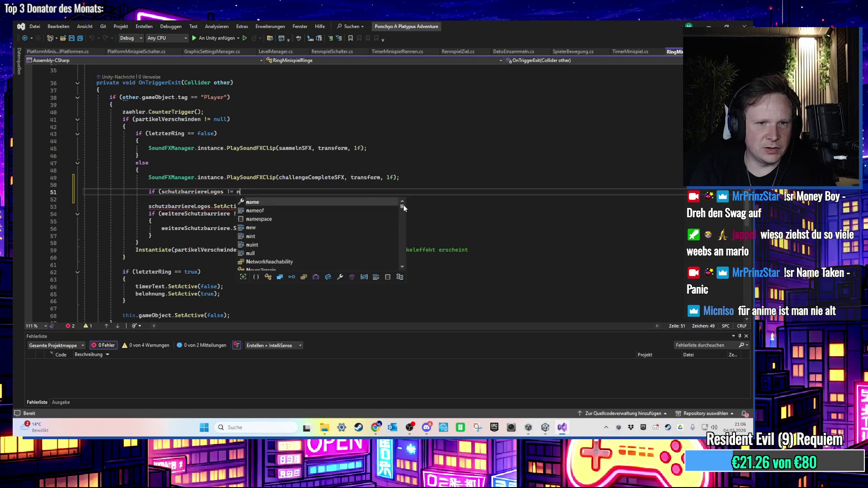
{"action": "type", "text": "ull)"}
{"action": "key", "text": "Return"}
{"action": "type", "text": "{"}
{"action": "key", "text": "Return"}
- Move the SetActive(false) line inside the null-check braces, remove the blank line, and save
{"action": "left_click", "coordinate": [305, 227]}
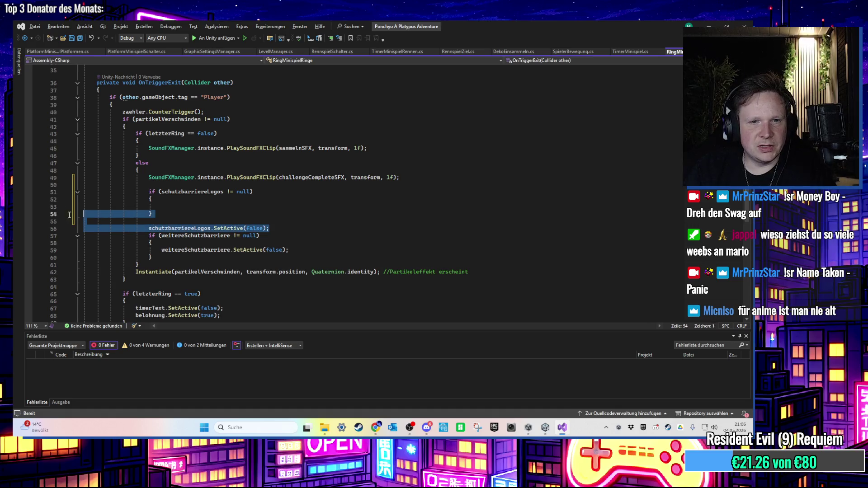
{"action": "key", "text": "alt+Up"}
{"action": "key", "text": "alt+Up"}
{"action": "key", "text": "ctrl+s"}
{"action": "key", "text": "Up"}
{"action": "key", "text": "BackSpace"}
{"action": "left_click", "coordinate": [181, 207]}
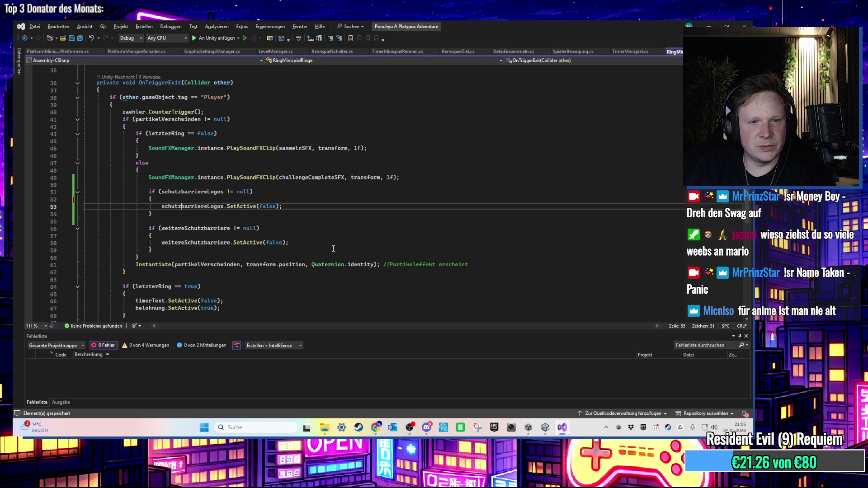
{"action": "scroll", "coordinate": [353, 258], "scroll_direction": "up", "scroll_amount": 6}
{"action": "scroll", "coordinate": [353, 258], "scroll_direction": "up", "scroll_amount": 6}
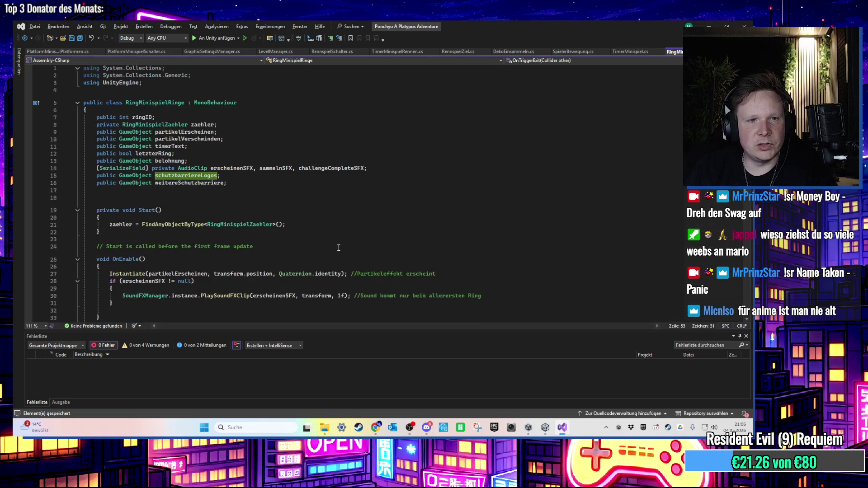
{"action": "left_click", "coordinate": [715, 21]}
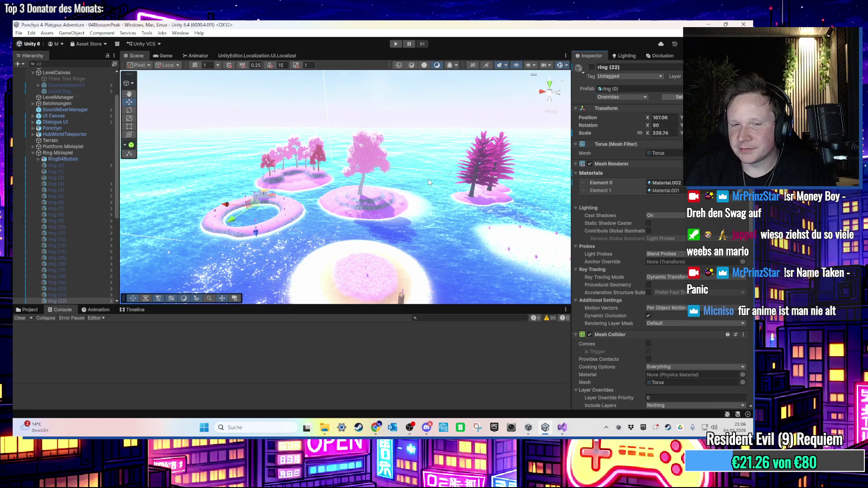
- Select the island terrain, choose Paint Terrain, and show the terrain tool list
{"action": "mouse_move", "coordinate": [429, 182]}
{"action": "left_mouse_down"}
{"action": "mouse_move", "coordinate": [425, 193]}
{"action": "mouse_move", "coordinate": [394, 90]}
{"action": "left_mouse_up"}
{"action": "scroll", "coordinate": [401, 183], "scroll_direction": "up", "scroll_amount": 10}
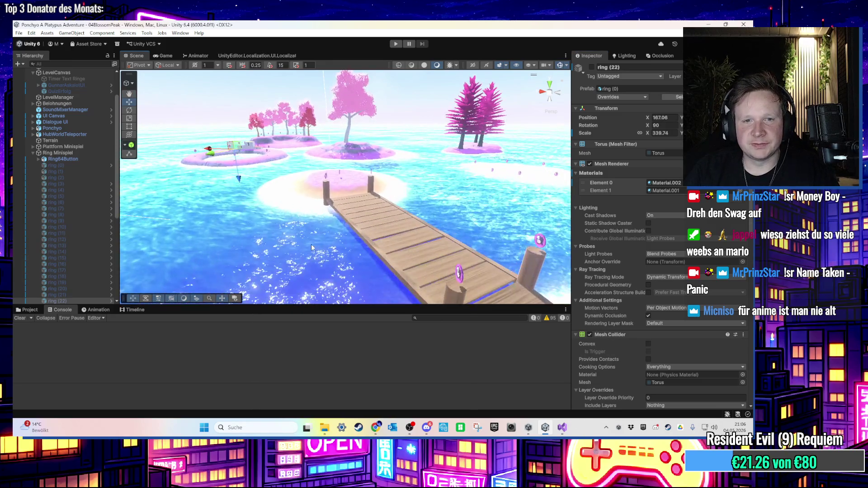
{"action": "scroll", "coordinate": [400, 181], "scroll_direction": "up", "scroll_amount": 10}
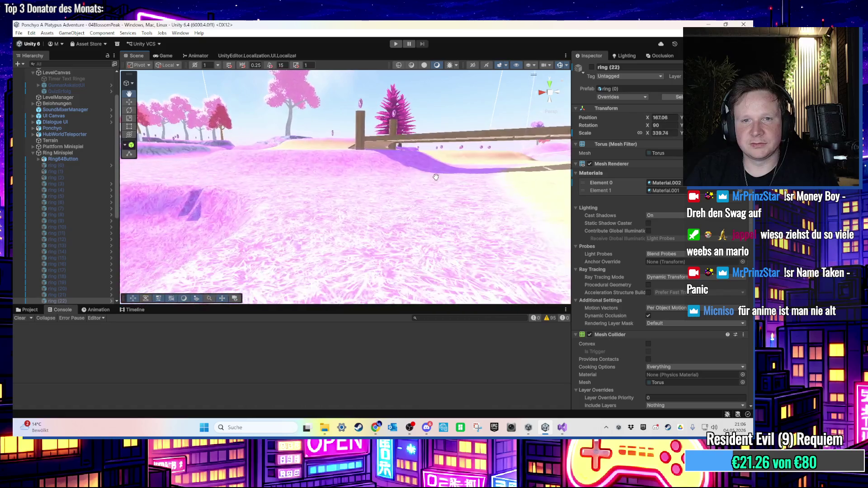
{"action": "scroll", "coordinate": [365, 229], "scroll_direction": "down", "scroll_amount": 10}
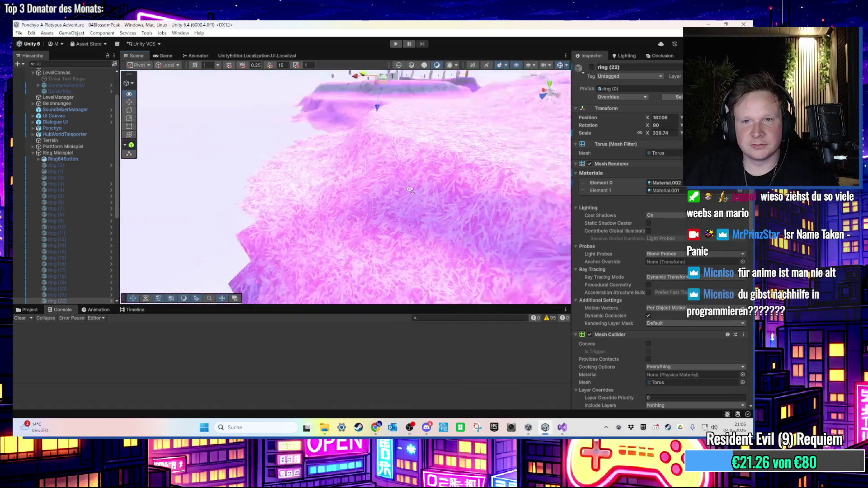
{"action": "left_click", "coordinate": [371, 223]}
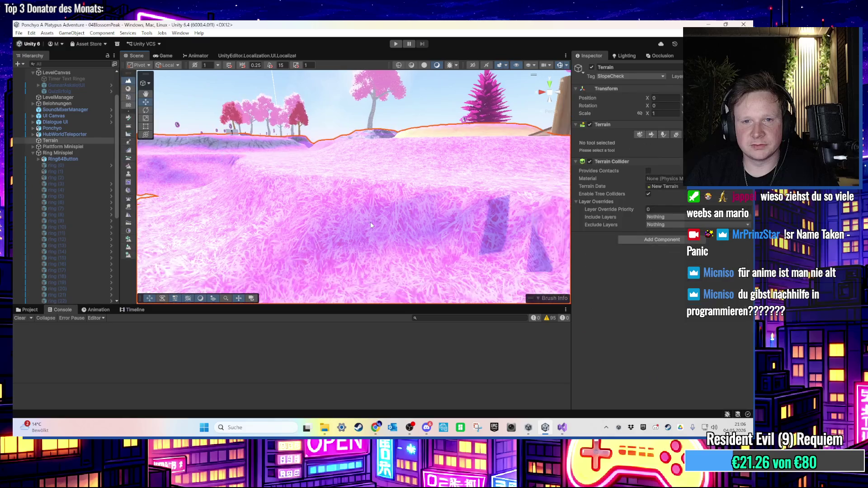
{"action": "left_click", "coordinate": [652, 135]}
{"action": "left_click", "coordinate": [620, 143]}
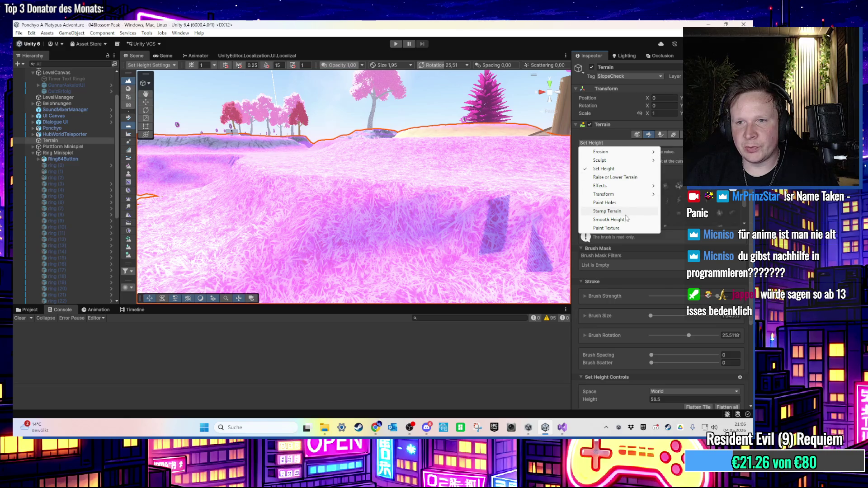
{"action": "mouse_move", "coordinate": [619, 186]}
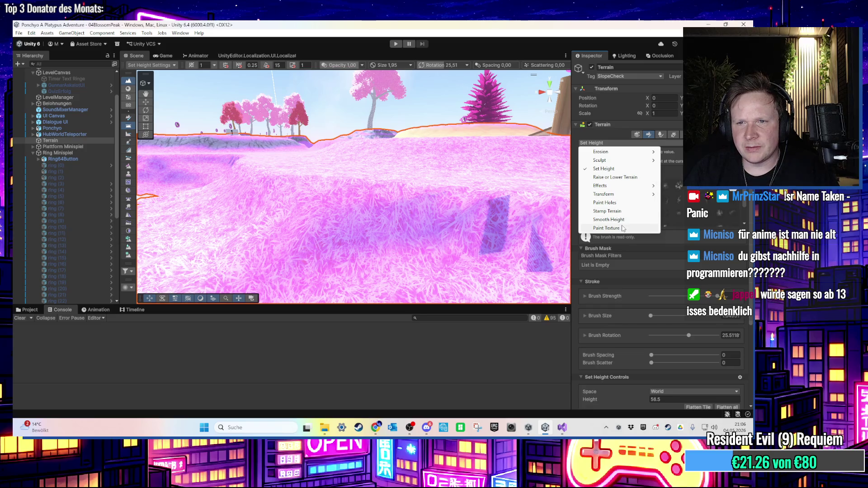
- Switch the terrain tool to Paint Holes and cut a hole at the island edge
{"action": "left_click", "coordinate": [615, 203]}
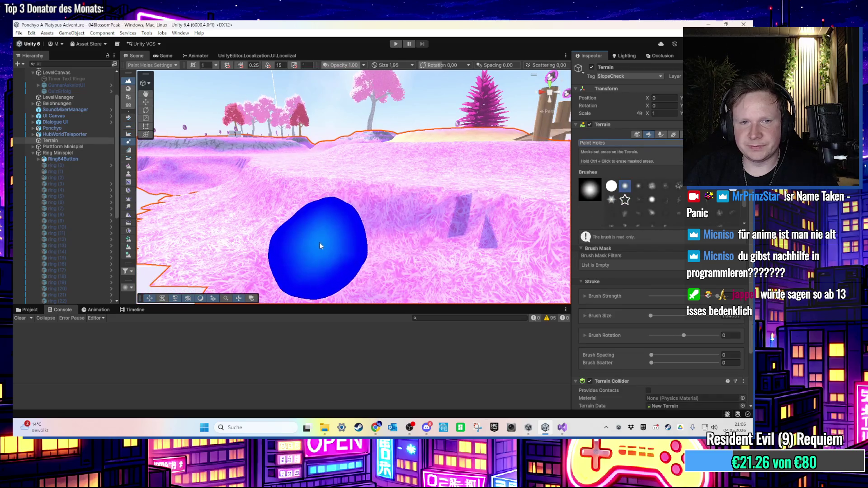
{"action": "scroll", "coordinate": [320, 246], "scroll_direction": "up", "scroll_amount": 3}
{"action": "mouse_move", "coordinate": [297, 257]}
{"action": "left_mouse_down"}
{"action": "mouse_move", "coordinate": [269, 242]}
{"action": "mouse_move", "coordinate": [285, 248]}
{"action": "mouse_move", "coordinate": [490, 204]}
{"action": "mouse_move", "coordinate": [437, 200]}
{"action": "mouse_move", "coordinate": [482, 223]}
{"action": "mouse_move", "coordinate": [248, 228]}
{"action": "mouse_move", "coordinate": [333, 250]}
{"action": "mouse_move", "coordinate": [368, 232]}
{"action": "mouse_move", "coordinate": [327, 216]}
{"action": "mouse_move", "coordinate": [454, 235]}
{"action": "mouse_move", "coordinate": [271, 229]}
{"action": "mouse_move", "coordinate": [349, 158]}
{"action": "mouse_move", "coordinate": [352, 177]}
{"action": "mouse_move", "coordinate": [349, 156]}
{"action": "left_mouse_up"}
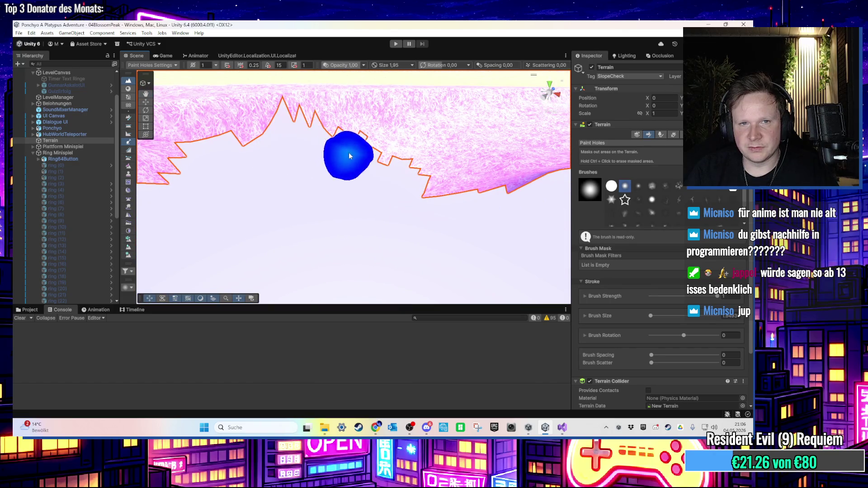
- Orbit around the new hole to inspect its jagged outline from several angles
{"action": "mouse_move", "coordinate": [422, 144]}
{"action": "left_mouse_down"}
{"action": "mouse_move", "coordinate": [320, 134]}
{"action": "mouse_move", "coordinate": [339, 145]}
{"action": "left_mouse_up"}
{"action": "scroll", "coordinate": [399, 172], "scroll_direction": "up", "scroll_amount": 5}
{"action": "scroll", "coordinate": [400, 171], "scroll_direction": "down", "scroll_amount": 5}
{"action": "mouse_move", "coordinate": [378, 147]}
{"action": "left_mouse_down"}
{"action": "mouse_move", "coordinate": [368, 170]}
{"action": "mouse_move", "coordinate": [388, 194]}
{"action": "mouse_move", "coordinate": [371, 187]}
{"action": "left_mouse_up"}
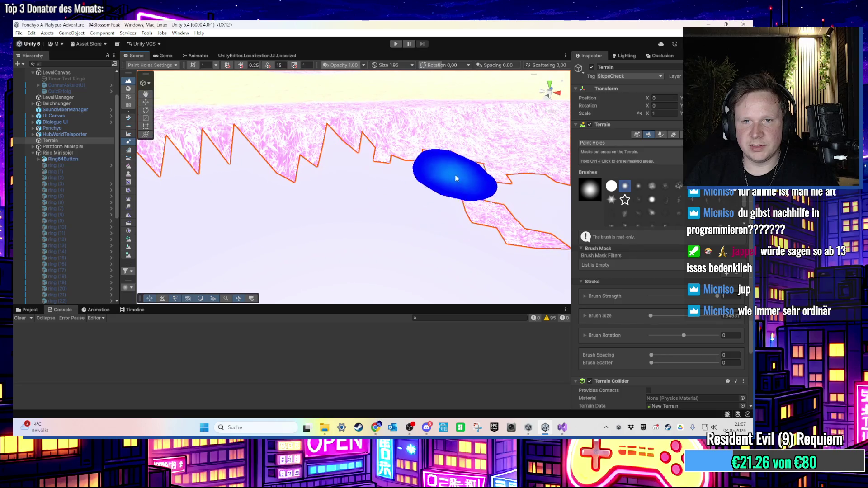
{"action": "mouse_move", "coordinate": [517, 221]}
{"action": "left_mouse_down"}
{"action": "mouse_move", "coordinate": [438, 180]}
{"action": "mouse_move", "coordinate": [315, 171]}
{"action": "mouse_move", "coordinate": [441, 178]}
{"action": "left_mouse_up"}
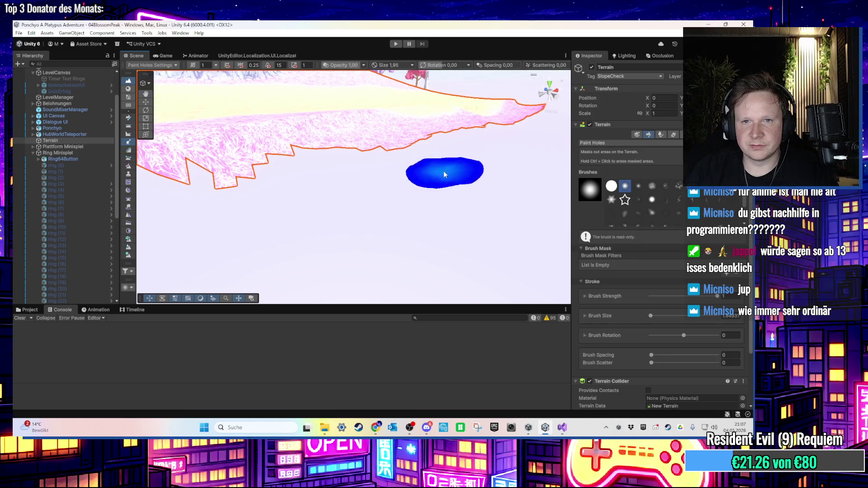
{"action": "mouse_move", "coordinate": [427, 143]}
{"action": "left_mouse_down"}
{"action": "mouse_move", "coordinate": [409, 198]}
{"action": "mouse_move", "coordinate": [416, 165]}
{"action": "mouse_move", "coordinate": [291, 184]}
{"action": "mouse_move", "coordinate": [417, 139]}
{"action": "mouse_move", "coordinate": [258, 164]}
{"action": "mouse_move", "coordinate": [297, 222]}
{"action": "mouse_move", "coordinate": [250, 254]}
{"action": "mouse_move", "coordinate": [293, 226]}
{"action": "mouse_move", "coordinate": [374, 235]}
{"action": "mouse_move", "coordinate": [395, 193]}
{"action": "mouse_move", "coordinate": [229, 238]}
{"action": "mouse_move", "coordinate": [253, 211]}
{"action": "mouse_move", "coordinate": [267, 225]}
{"action": "mouse_move", "coordinate": [396, 205]}
{"action": "mouse_move", "coordinate": [204, 200]}
{"action": "mouse_move", "coordinate": [338, 205]}
{"action": "mouse_move", "coordinate": [228, 212]}
{"action": "left_mouse_up"}
{"action": "mouse_move", "coordinate": [255, 173]}
{"action": "left_mouse_down"}
{"action": "mouse_move", "coordinate": [217, 194]}
{"action": "mouse_move", "coordinate": [306, 194]}
{"action": "mouse_move", "coordinate": [327, 155]}
{"action": "mouse_move", "coordinate": [343, 155]}
{"action": "left_mouse_up"}
{"action": "mouse_move", "coordinate": [411, 149]}
{"action": "left_mouse_down"}
{"action": "mouse_move", "coordinate": [278, 118]}
{"action": "mouse_move", "coordinate": [392, 190]}
{"action": "left_mouse_up"}
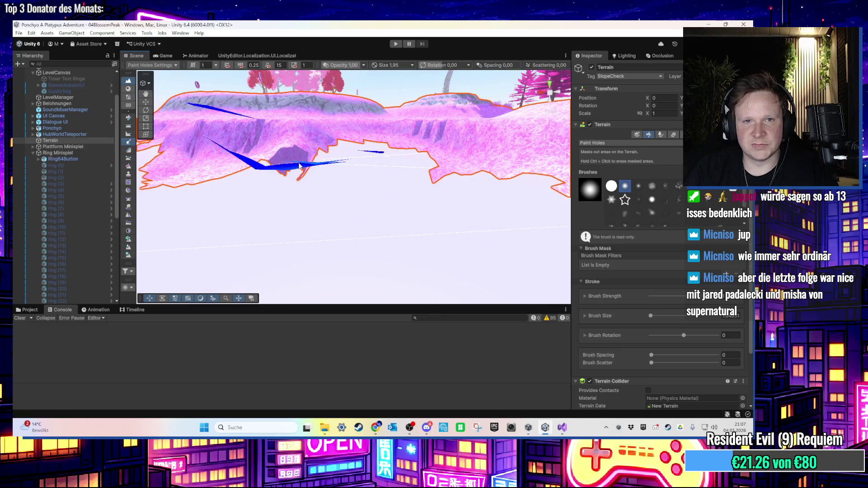
{"action": "mouse_move", "coordinate": [303, 184]}
{"action": "left_mouse_down"}
{"action": "mouse_move", "coordinate": [339, 188]}
{"action": "mouse_move", "coordinate": [369, 210]}
{"action": "mouse_move", "coordinate": [273, 138]}
{"action": "mouse_move", "coordinate": [290, 150]}
{"action": "mouse_move", "coordinate": [294, 217]}
{"action": "mouse_move", "coordinate": [445, 256]}
{"action": "mouse_move", "coordinate": [368, 202]}
{"action": "mouse_move", "coordinate": [422, 179]}
{"action": "mouse_move", "coordinate": [322, 192]}
{"action": "mouse_move", "coordinate": [364, 174]}
{"action": "left_mouse_up"}
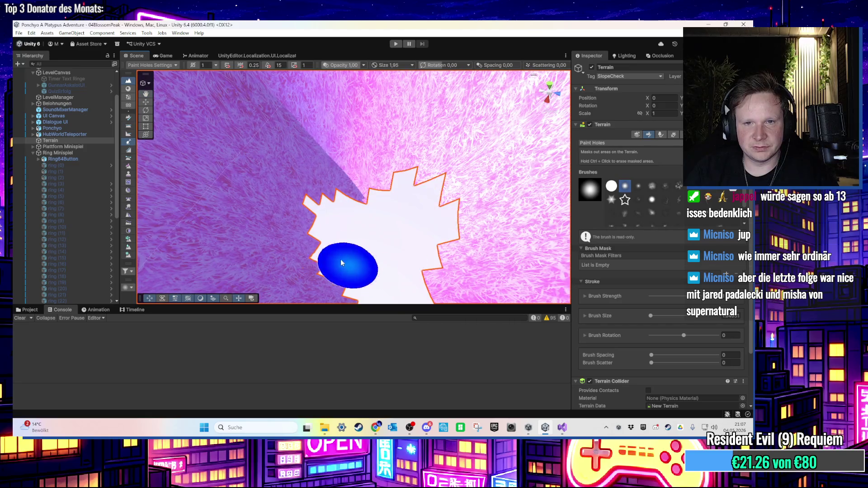
{"action": "mouse_move", "coordinate": [340, 263]}
{"action": "left_mouse_down"}
{"action": "mouse_move", "coordinate": [397, 184]}
{"action": "mouse_move", "coordinate": [337, 251]}
{"action": "mouse_move", "coordinate": [434, 215]}
{"action": "mouse_move", "coordinate": [286, 213]}
{"action": "left_mouse_up"}
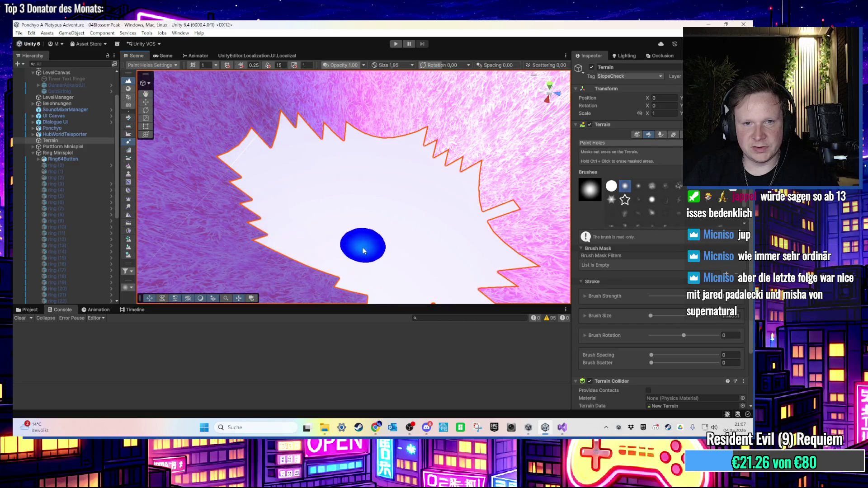
{"action": "scroll", "coordinate": [291, 193], "scroll_direction": "down", "scroll_amount": 6}
- Paint the hole further across the terrain along the shoreline
{"action": "left_click_drag", "start_coordinate": [425, 275], "coordinate": [483, 303]}
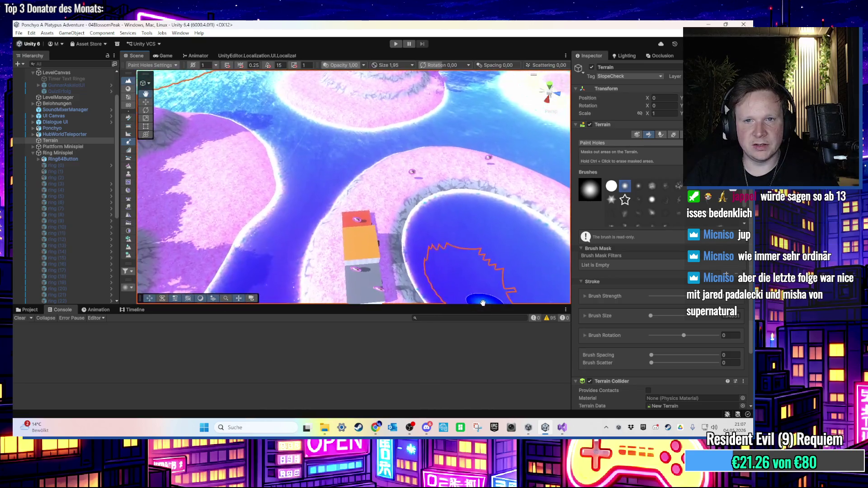
{"action": "scroll", "coordinate": [333, 229], "scroll_direction": "up", "scroll_amount": 6}
{"action": "mouse_move", "coordinate": [238, 126]}
{"action": "left_mouse_down"}
{"action": "mouse_move", "coordinate": [348, 176]}
{"action": "mouse_move", "coordinate": [368, 226]}
{"action": "left_mouse_up"}
{"action": "scroll", "coordinate": [297, 149], "scroll_direction": "up", "scroll_amount": 3}
{"action": "scroll", "coordinate": [368, 226], "scroll_direction": "up", "scroll_amount": 5}
{"action": "left_click_drag", "start_coordinate": [324, 245], "coordinate": [404, 144]}
{"action": "scroll", "coordinate": [158, 185], "scroll_direction": "down", "scroll_amount": 2}
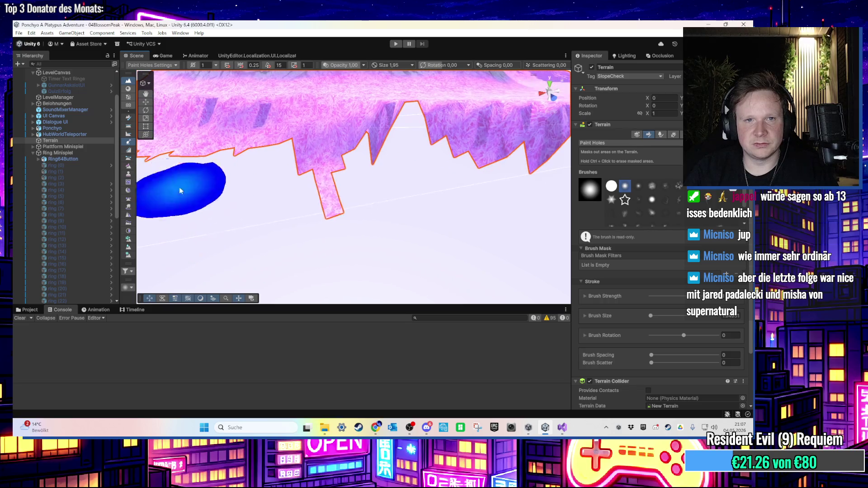
- Swing the view over the water and select the WaterRenderAndTag object
{"action": "mouse_move", "coordinate": [234, 165]}
{"action": "left_mouse_down"}
{"action": "mouse_move", "coordinate": [359, 178]}
{"action": "mouse_move", "coordinate": [287, 159]}
{"action": "mouse_move", "coordinate": [242, 151]}
{"action": "mouse_move", "coordinate": [374, 197]}
{"action": "mouse_move", "coordinate": [290, 175]}
{"action": "mouse_move", "coordinate": [339, 156]}
{"action": "mouse_move", "coordinate": [339, 145]}
{"action": "mouse_move", "coordinate": [326, 143]}
{"action": "left_mouse_up"}
{"action": "mouse_move", "coordinate": [285, 121]}
{"action": "left_mouse_down"}
{"action": "mouse_move", "coordinate": [339, 151]}
{"action": "mouse_move", "coordinate": [304, 182]}
{"action": "mouse_move", "coordinate": [244, 205]}
{"action": "mouse_move", "coordinate": [373, 240]}
{"action": "mouse_move", "coordinate": [407, 219]}
{"action": "mouse_move", "coordinate": [329, 215]}
{"action": "mouse_move", "coordinate": [394, 249]}
{"action": "mouse_move", "coordinate": [197, 223]}
{"action": "mouse_move", "coordinate": [454, 283]}
{"action": "mouse_move", "coordinate": [256, 206]}
{"action": "mouse_move", "coordinate": [351, 225]}
{"action": "mouse_move", "coordinate": [322, 249]}
{"action": "mouse_move", "coordinate": [313, 228]}
{"action": "mouse_move", "coordinate": [415, 279]}
{"action": "mouse_move", "coordinate": [433, 194]}
{"action": "left_mouse_up"}
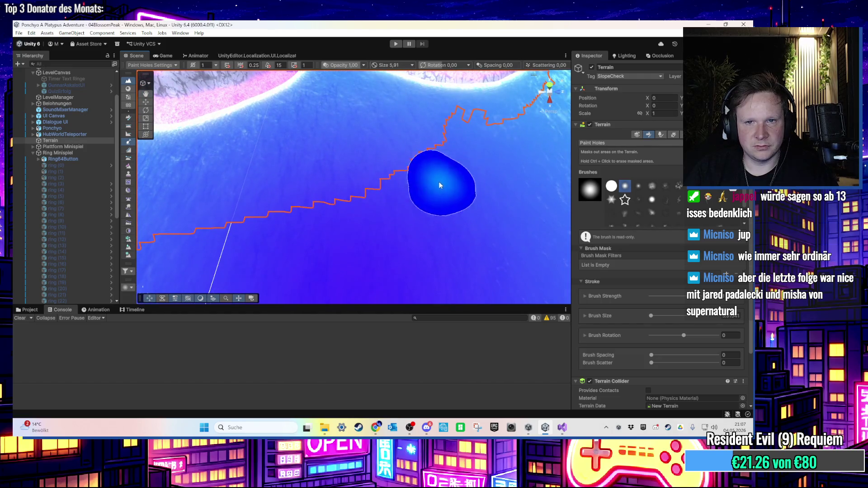
{"action": "left_click_drag", "start_coordinate": [242, 254], "coordinate": [345, 251]}
{"action": "mouse_move", "coordinate": [197, 250]}
{"action": "left_mouse_down"}
{"action": "mouse_move", "coordinate": [285, 254]}
{"action": "mouse_move", "coordinate": [339, 276]}
{"action": "left_mouse_up"}
{"action": "mouse_move", "coordinate": [241, 207]}
{"action": "left_mouse_down"}
{"action": "mouse_move", "coordinate": [259, 299]}
{"action": "mouse_move", "coordinate": [204, 226]}
{"action": "mouse_move", "coordinate": [142, 119]}
{"action": "left_mouse_up"}
{"action": "left_click", "coordinate": [422, 196]}
- Reselect the Terrain, bring the pink ring island into view, and open the terrain tools list
{"action": "mouse_move", "coordinate": [288, 125]}
{"action": "left_mouse_down"}
{"action": "mouse_move", "coordinate": [321, 187]}
{"action": "mouse_move", "coordinate": [262, 188]}
{"action": "mouse_move", "coordinate": [292, 229]}
{"action": "mouse_move", "coordinate": [295, 267]}
{"action": "mouse_move", "coordinate": [300, 240]}
{"action": "mouse_move", "coordinate": [324, 213]}
{"action": "mouse_move", "coordinate": [331, 224]}
{"action": "mouse_move", "coordinate": [345, 132]}
{"action": "mouse_move", "coordinate": [244, 254]}
{"action": "mouse_move", "coordinate": [256, 226]}
{"action": "mouse_move", "coordinate": [333, 190]}
{"action": "mouse_move", "coordinate": [252, 205]}
{"action": "mouse_move", "coordinate": [214, 197]}
{"action": "mouse_move", "coordinate": [235, 227]}
{"action": "mouse_move", "coordinate": [366, 160]}
{"action": "mouse_move", "coordinate": [217, 203]}
{"action": "mouse_move", "coordinate": [291, 217]}
{"action": "mouse_move", "coordinate": [340, 317]}
{"action": "left_mouse_up"}
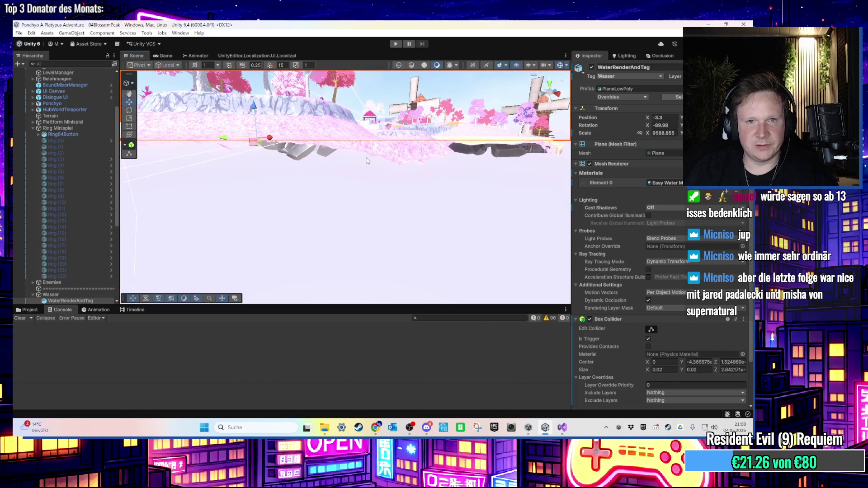
{"action": "left_click", "coordinate": [366, 161]}
{"action": "scroll", "coordinate": [331, 235], "scroll_direction": "down", "scroll_amount": 10}
{"action": "mouse_move", "coordinate": [484, 270]}
{"action": "left_mouse_down"}
{"action": "mouse_move", "coordinate": [362, 258]}
{"action": "mouse_move", "coordinate": [434, 249]}
{"action": "mouse_move", "coordinate": [366, 261]}
{"action": "left_mouse_up"}
{"action": "left_click_drag", "start_coordinate": [285, 216], "coordinate": [417, 272]}
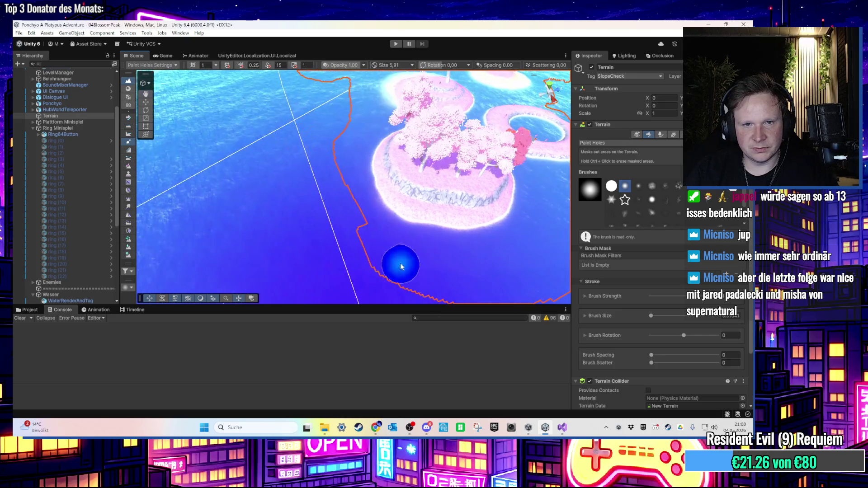
{"action": "left_click_drag", "start_coordinate": [461, 291], "coordinate": [551, 254]}
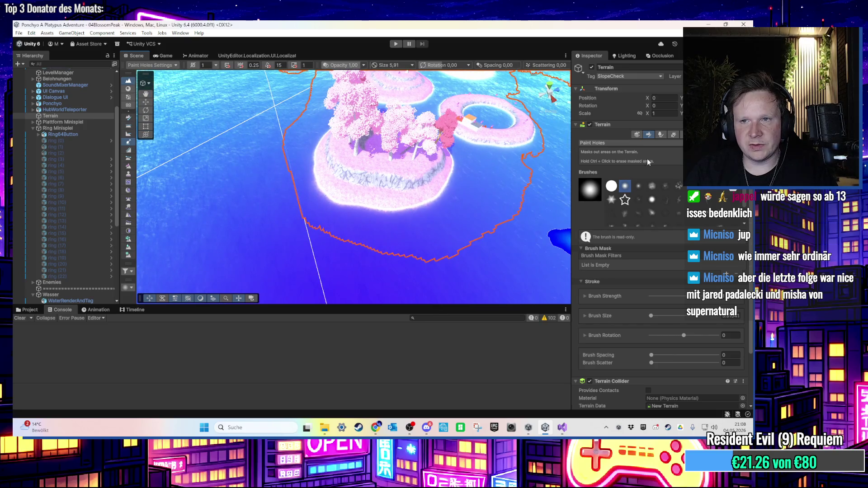
{"action": "left_click", "coordinate": [620, 145]}
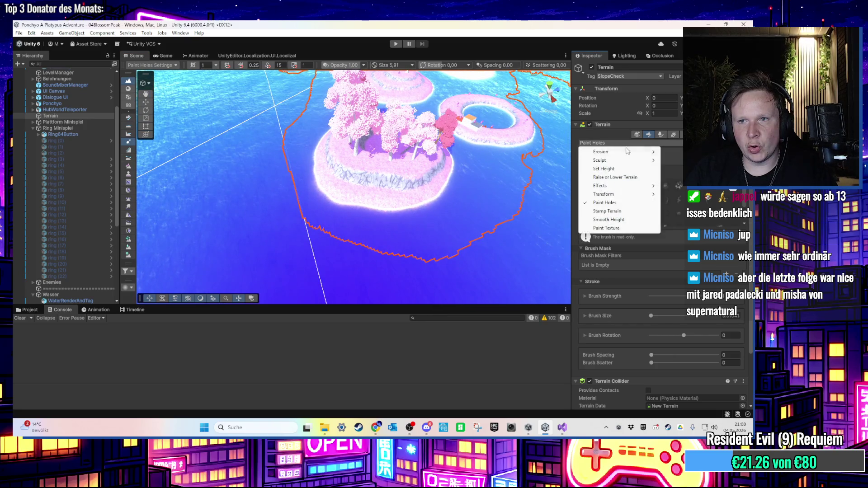
{"action": "left_click", "coordinate": [615, 177]}
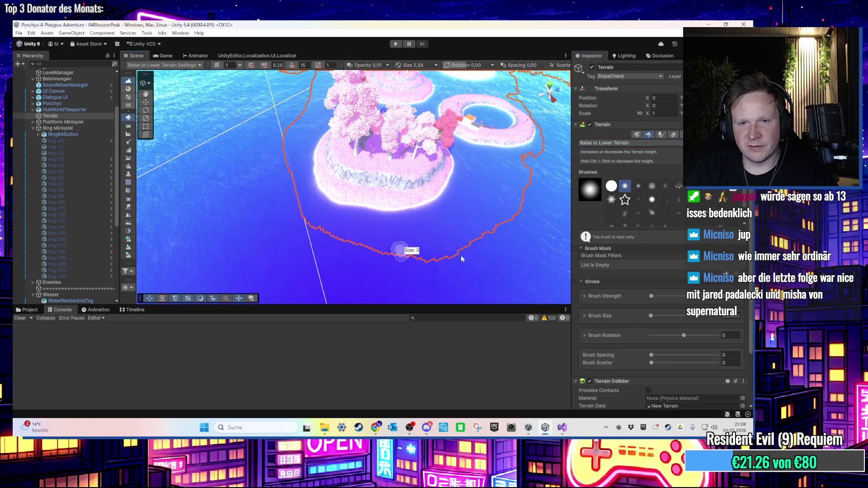
{"action": "left_click_drag", "start_coordinate": [448, 255], "coordinate": [373, 257]}
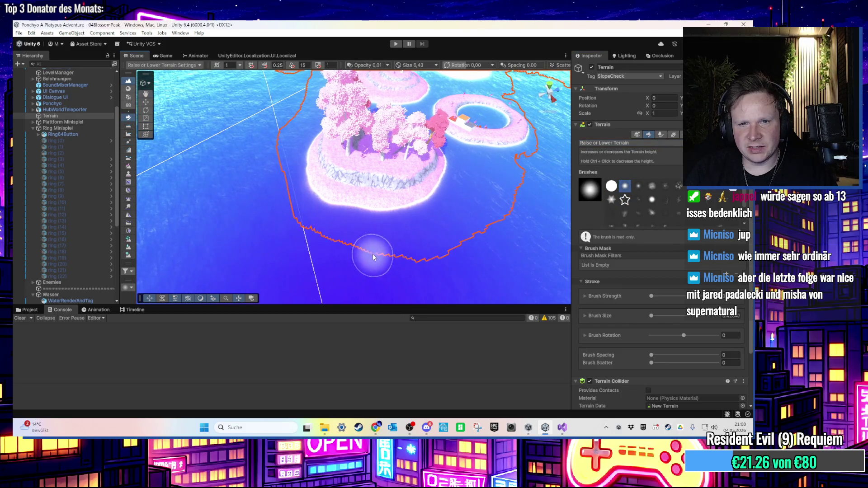
{"action": "left_click_drag", "start_coordinate": [471, 252], "coordinate": [404, 266]}
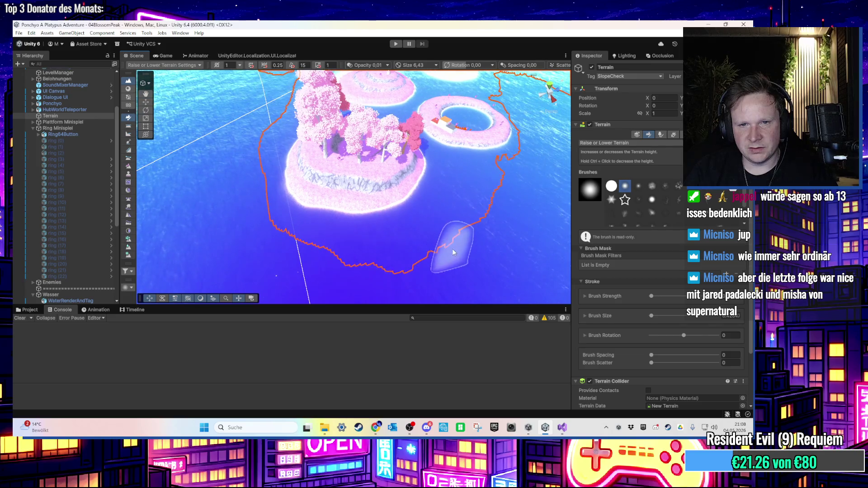
{"action": "left_click_drag", "start_coordinate": [454, 253], "coordinate": [412, 264]}
{"action": "left_click_drag", "start_coordinate": [461, 237], "coordinate": [388, 269]}
{"action": "mouse_move", "coordinate": [435, 228]}
{"action": "left_mouse_down"}
{"action": "mouse_move", "coordinate": [409, 254]}
{"action": "mouse_move", "coordinate": [419, 241]}
{"action": "mouse_move", "coordinate": [386, 252]}
{"action": "left_mouse_up"}
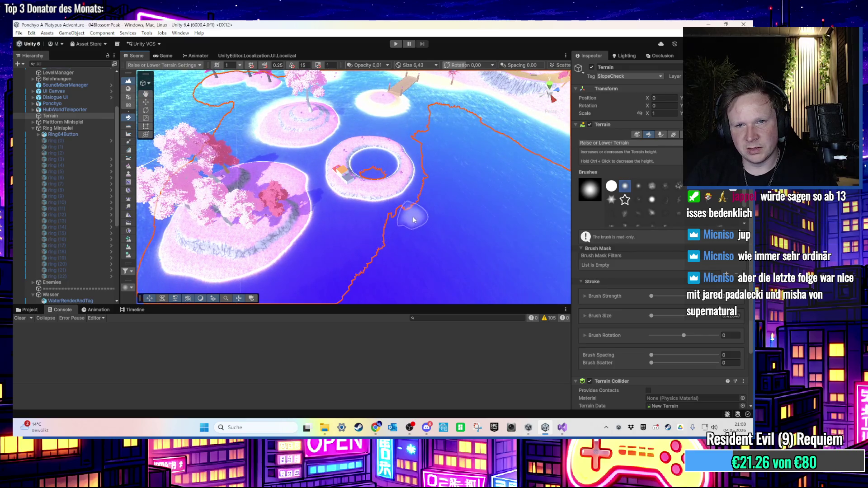
{"action": "mouse_move", "coordinate": [397, 227]}
{"action": "left_mouse_down"}
{"action": "mouse_move", "coordinate": [397, 246]}
{"action": "mouse_move", "coordinate": [329, 246]}
{"action": "mouse_move", "coordinate": [420, 231]}
{"action": "left_mouse_up"}
{"action": "mouse_move", "coordinate": [362, 254]}
{"action": "left_mouse_down"}
{"action": "mouse_move", "coordinate": [462, 246]}
{"action": "mouse_move", "coordinate": [398, 237]}
{"action": "mouse_move", "coordinate": [411, 224]}
{"action": "mouse_move", "coordinate": [448, 254]}
{"action": "mouse_move", "coordinate": [455, 273]}
{"action": "left_mouse_up"}
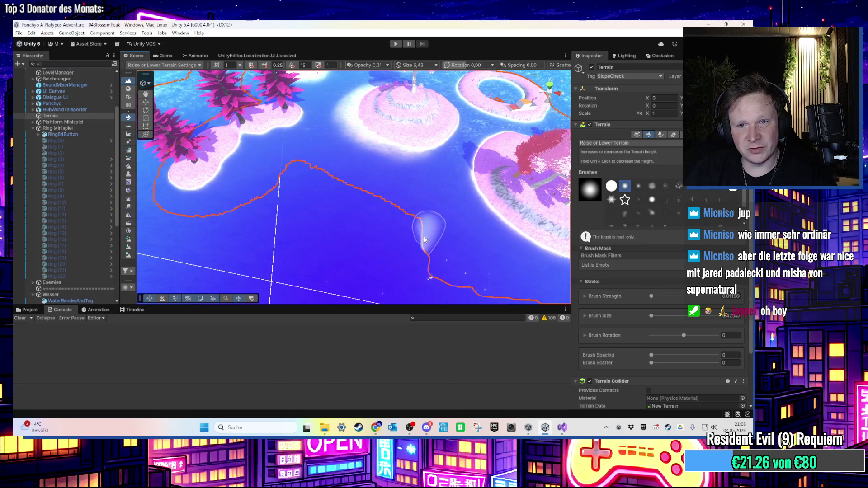
{"action": "mouse_move", "coordinate": [402, 221]}
{"action": "left_mouse_down"}
{"action": "mouse_move", "coordinate": [394, 231]}
{"action": "mouse_move", "coordinate": [448, 243]}
{"action": "left_mouse_up"}
{"action": "left_click_drag", "start_coordinate": [396, 224], "coordinate": [443, 236]}
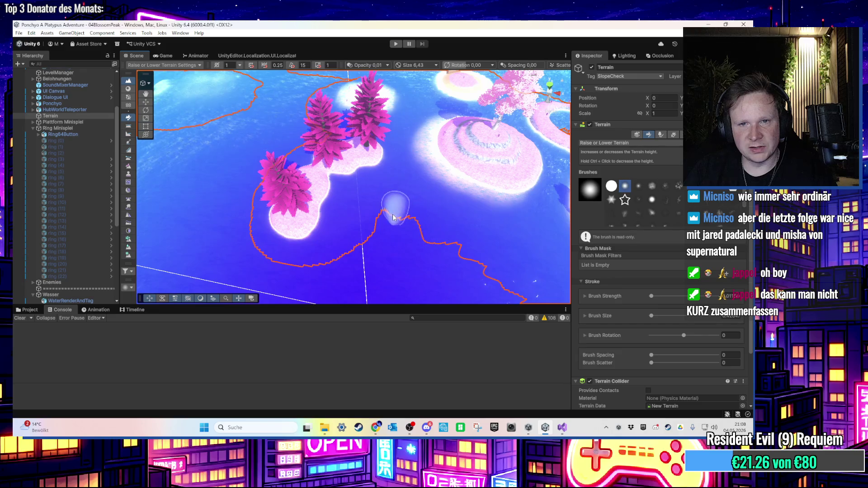
{"action": "left_click_drag", "start_coordinate": [342, 260], "coordinate": [406, 253]}
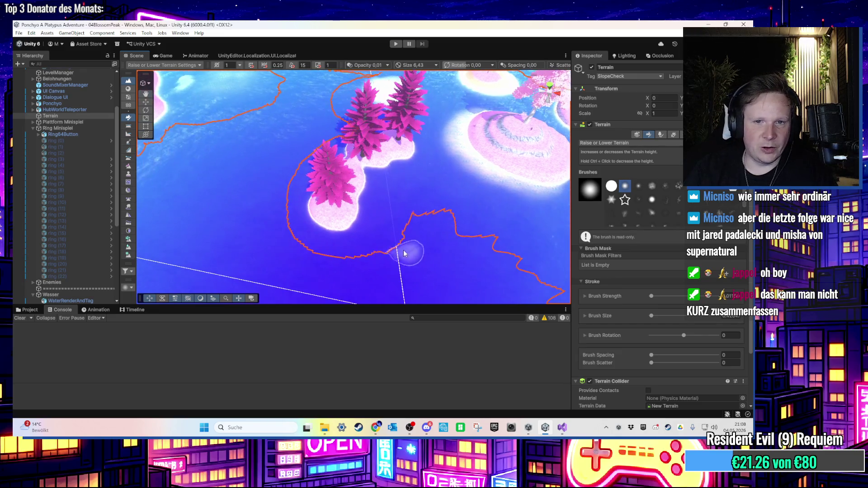
{"action": "left_click_drag", "start_coordinate": [345, 266], "coordinate": [437, 263]}
{"action": "left_click_drag", "start_coordinate": [363, 259], "coordinate": [432, 286]}
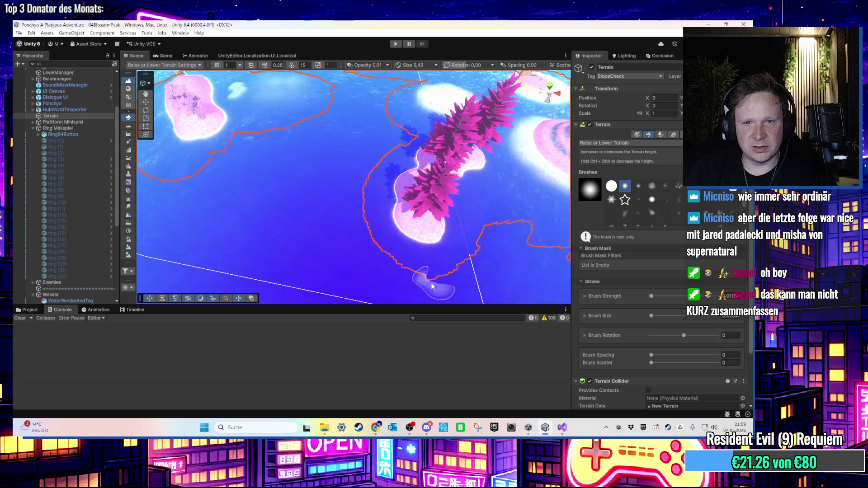
{"action": "left_click_drag", "start_coordinate": [369, 259], "coordinate": [424, 293]}
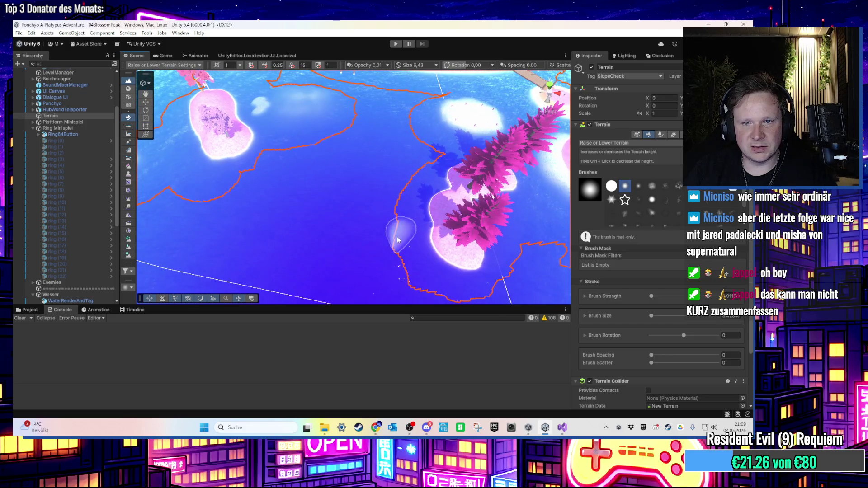
{"action": "left_click_drag", "start_coordinate": [397, 239], "coordinate": [406, 288]}
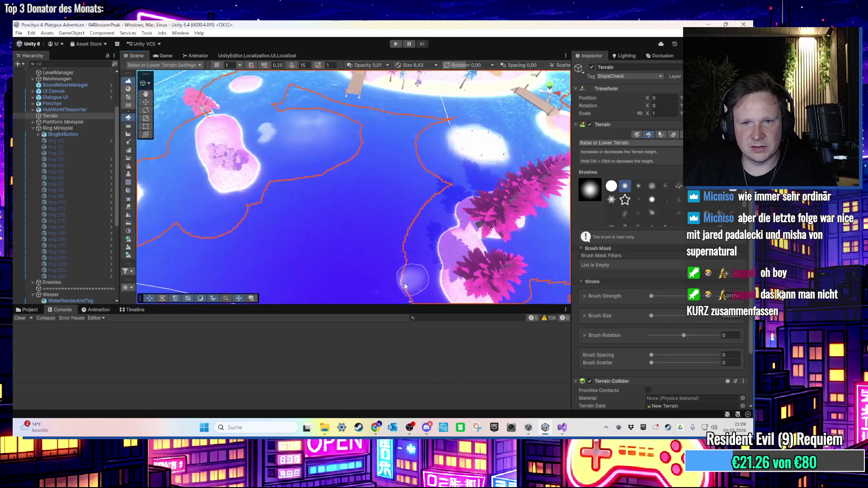
{"action": "left_click_drag", "start_coordinate": [412, 234], "coordinate": [417, 256]}
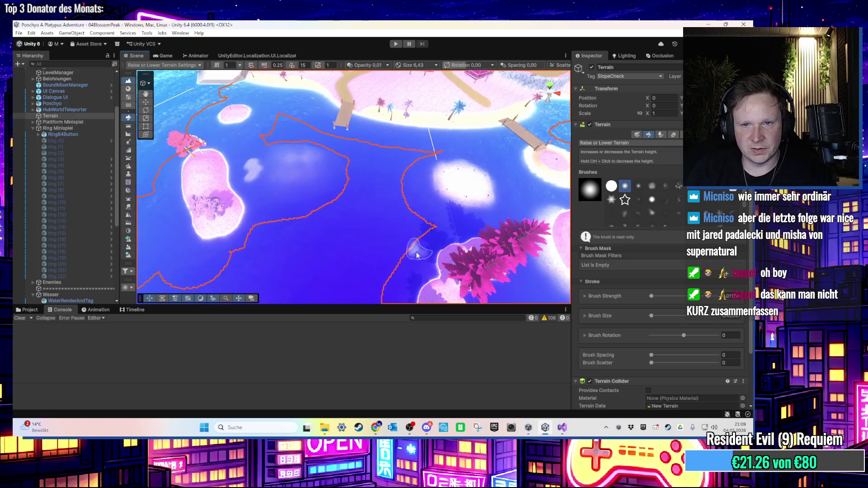
{"action": "left_click_drag", "start_coordinate": [407, 190], "coordinate": [406, 216]}
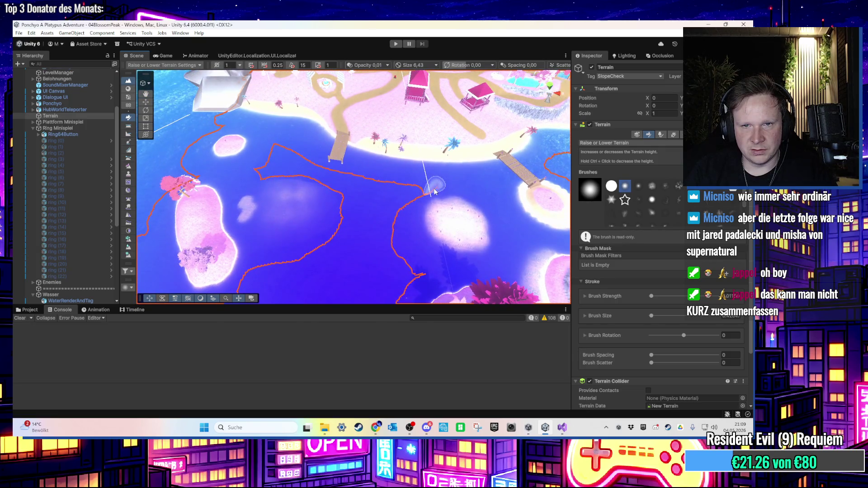
{"action": "left_click_drag", "start_coordinate": [364, 185], "coordinate": [376, 187]}
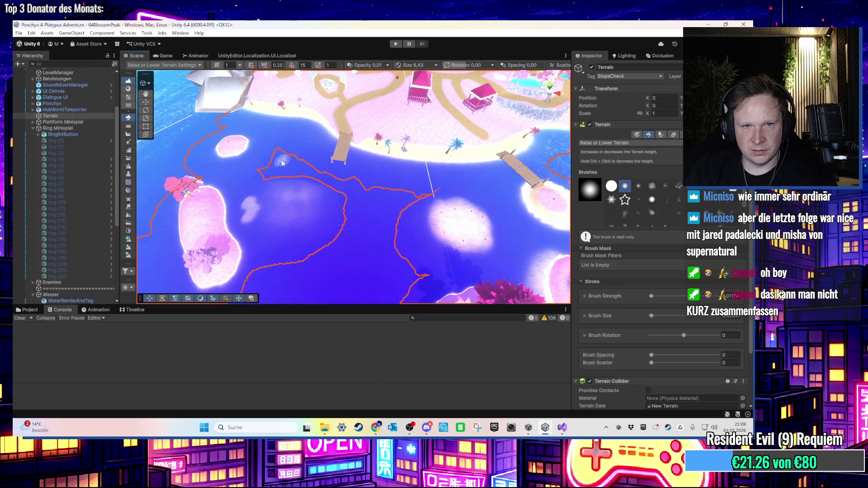
{"action": "mouse_move", "coordinate": [297, 175]}
{"action": "left_mouse_down"}
{"action": "mouse_move", "coordinate": [307, 232]}
{"action": "mouse_move", "coordinate": [321, 217]}
{"action": "mouse_move", "coordinate": [404, 223]}
{"action": "mouse_move", "coordinate": [311, 220]}
{"action": "left_mouse_up"}
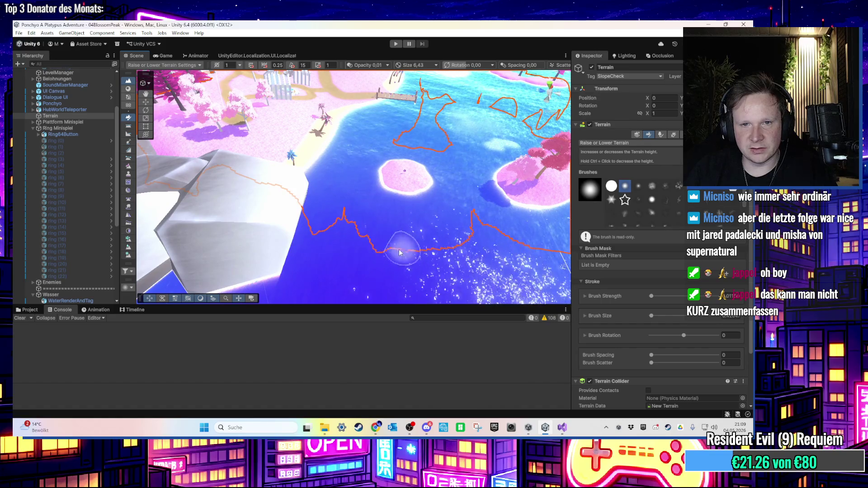
{"action": "mouse_move", "coordinate": [485, 231]}
{"action": "left_mouse_down"}
{"action": "mouse_move", "coordinate": [362, 209]}
{"action": "mouse_move", "coordinate": [499, 240]}
{"action": "left_mouse_up"}
{"action": "left_click_drag", "start_coordinate": [393, 185], "coordinate": [366, 220]}
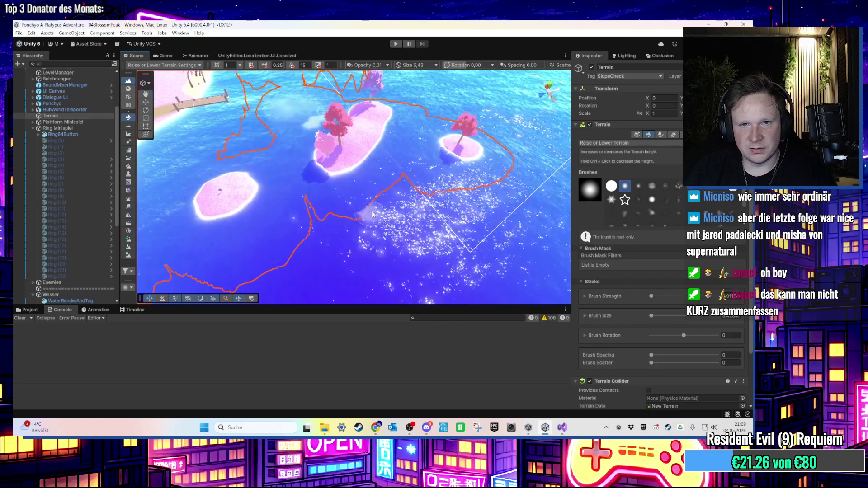
{"action": "left_click_drag", "start_coordinate": [411, 190], "coordinate": [374, 206]}
{"action": "left_click_drag", "start_coordinate": [449, 208], "coordinate": [330, 227]}
{"action": "left_click_drag", "start_coordinate": [454, 221], "coordinate": [354, 251]}
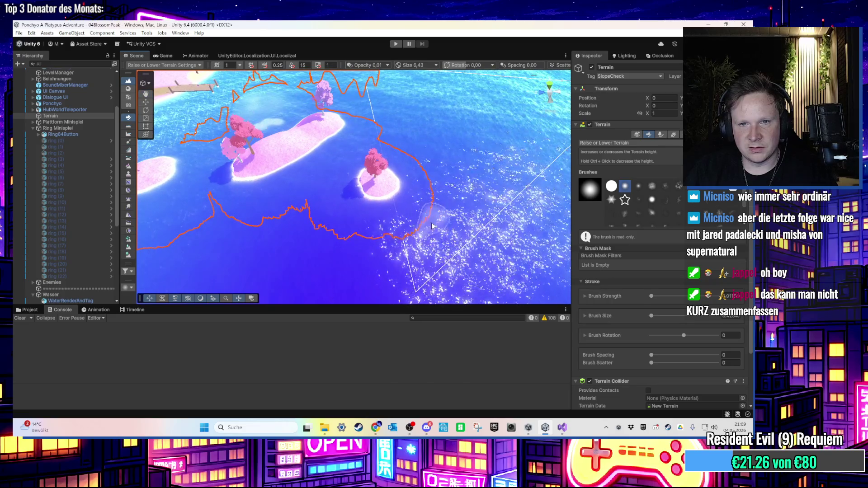
{"action": "left_click_drag", "start_coordinate": [429, 229], "coordinate": [399, 257]}
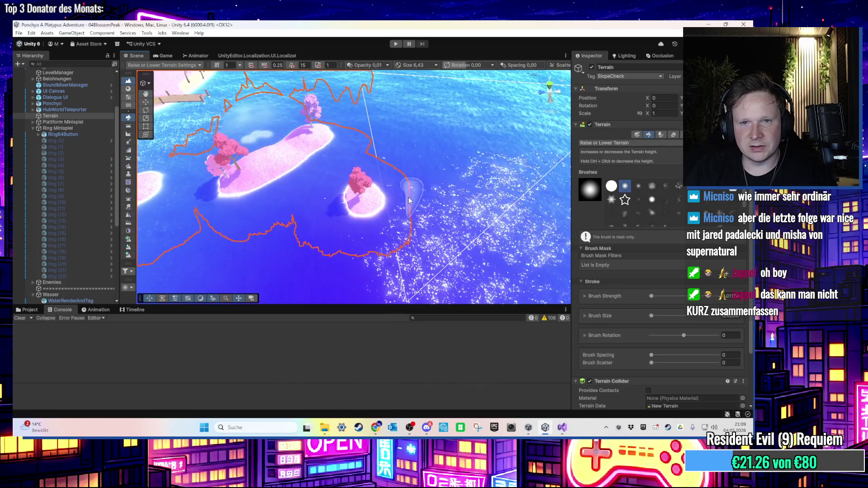
{"action": "left_click_drag", "start_coordinate": [409, 200], "coordinate": [409, 213]}
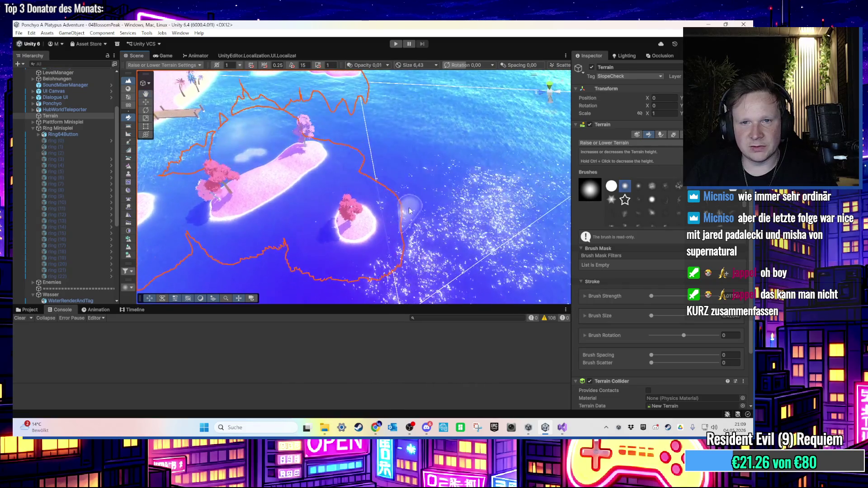
{"action": "left_click_drag", "start_coordinate": [380, 187], "coordinate": [374, 223]}
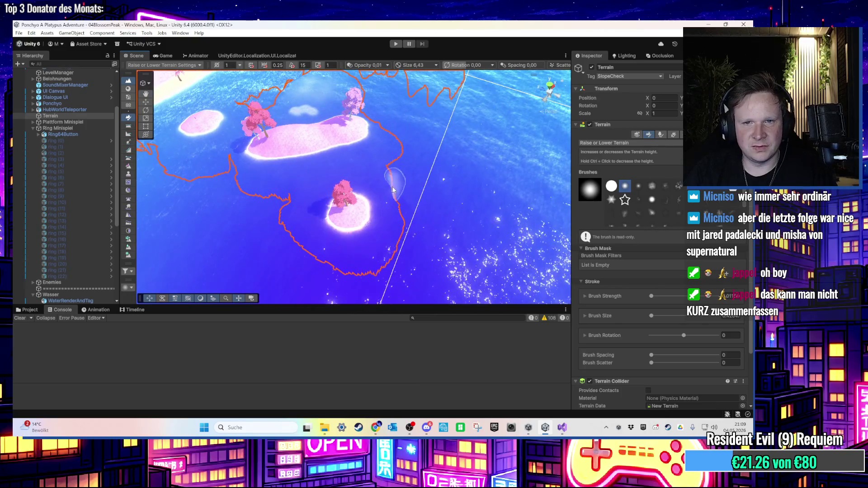
{"action": "left_click_drag", "start_coordinate": [414, 172], "coordinate": [440, 256]}
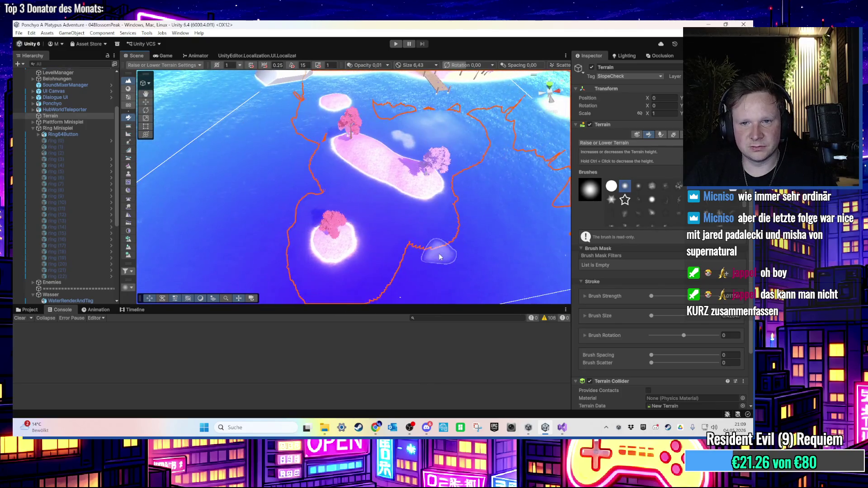
{"action": "left_click_drag", "start_coordinate": [482, 205], "coordinate": [461, 202]}
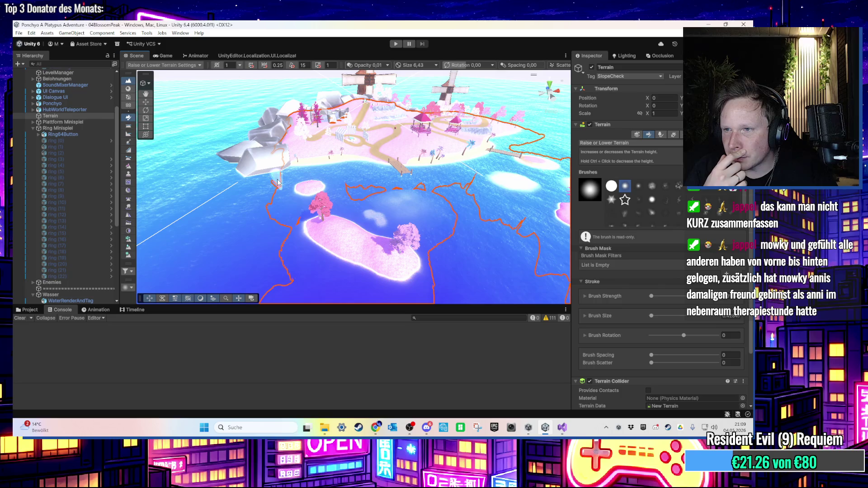
{"action": "scroll", "coordinate": [278, 182], "scroll_direction": "up", "scroll_amount": 5}
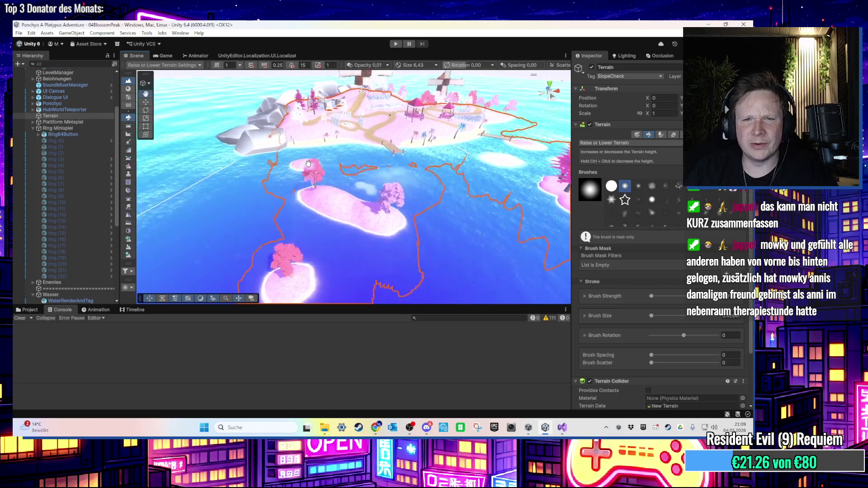
{"action": "mouse_move", "coordinate": [379, 247]}
{"action": "left_mouse_down"}
{"action": "mouse_move", "coordinate": [346, 232]}
{"action": "mouse_move", "coordinate": [317, 195]}
{"action": "mouse_move", "coordinate": [329, 188]}
{"action": "mouse_move", "coordinate": [382, 220]}
{"action": "mouse_move", "coordinate": [389, 245]}
{"action": "mouse_move", "coordinate": [380, 271]}
{"action": "mouse_move", "coordinate": [408, 210]}
{"action": "mouse_move", "coordinate": [507, 189]}
{"action": "left_mouse_up"}
- Switch the terrain tool to Paint Holes and view the beach, pier and islands
{"action": "left_click", "coordinate": [623, 143]}
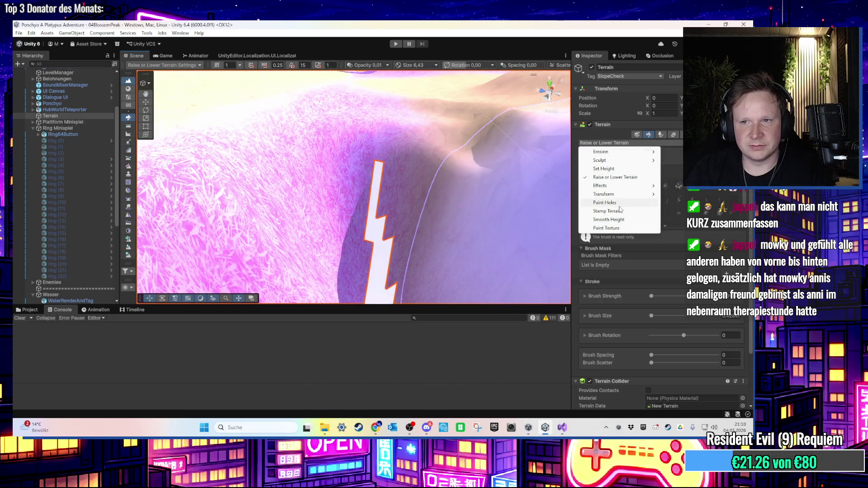
{"action": "left_click", "coordinate": [620, 206]}
{"action": "mouse_move", "coordinate": [397, 221]}
{"action": "left_mouse_down"}
{"action": "mouse_move", "coordinate": [368, 184]}
{"action": "mouse_move", "coordinate": [382, 155]}
{"action": "mouse_move", "coordinate": [391, 216]}
{"action": "mouse_move", "coordinate": [341, 213]}
{"action": "mouse_move", "coordinate": [319, 223]}
{"action": "mouse_move", "coordinate": [349, 175]}
{"action": "mouse_move", "coordinate": [298, 240]}
{"action": "mouse_move", "coordinate": [480, 179]}
{"action": "mouse_move", "coordinate": [446, 188]}
{"action": "mouse_move", "coordinate": [442, 151]}
{"action": "mouse_move", "coordinate": [468, 97]}
{"action": "mouse_move", "coordinate": [441, 113]}
{"action": "left_mouse_up"}
{"action": "mouse_move", "coordinate": [379, 154]}
{"action": "left_mouse_down"}
{"action": "mouse_move", "coordinate": [345, 195]}
{"action": "mouse_move", "coordinate": [264, 213]}
{"action": "mouse_move", "coordinate": [286, 200]}
{"action": "mouse_move", "coordinate": [226, 163]}
{"action": "mouse_move", "coordinate": [238, 190]}
{"action": "mouse_move", "coordinate": [242, 262]}
{"action": "mouse_move", "coordinate": [380, 256]}
{"action": "mouse_move", "coordinate": [406, 237]}
{"action": "mouse_move", "coordinate": [384, 247]}
{"action": "left_mouse_up"}
{"action": "mouse_move", "coordinate": [341, 228]}
{"action": "left_mouse_down"}
{"action": "mouse_move", "coordinate": [333, 228]}
{"action": "mouse_move", "coordinate": [341, 165]}
{"action": "mouse_move", "coordinate": [358, 165]}
{"action": "mouse_move", "coordinate": [280, 221]}
{"action": "mouse_move", "coordinate": [229, 237]}
{"action": "mouse_move", "coordinate": [310, 246]}
{"action": "mouse_move", "coordinate": [384, 234]}
{"action": "mouse_move", "coordinate": [314, 234]}
{"action": "mouse_move", "coordinate": [258, 186]}
{"action": "mouse_move", "coordinate": [233, 140]}
{"action": "mouse_move", "coordinate": [260, 221]}
{"action": "mouse_move", "coordinate": [266, 188]}
{"action": "mouse_move", "coordinate": [199, 164]}
{"action": "left_mouse_up"}
- Select the Strandhaus64 (1) beach house and start the level in Play mode
{"action": "left_click", "coordinate": [222, 91]}
{"action": "mouse_move", "coordinate": [222, 90]}
{"action": "left_mouse_down"}
{"action": "mouse_move", "coordinate": [238, 229]}
{"action": "mouse_move", "coordinate": [260, 256]}
{"action": "mouse_move", "coordinate": [204, 246]}
{"action": "mouse_move", "coordinate": [120, 203]}
{"action": "mouse_move", "coordinate": [360, 229]}
{"action": "mouse_move", "coordinate": [279, 221]}
{"action": "mouse_move", "coordinate": [250, 263]}
{"action": "mouse_move", "coordinate": [305, 263]}
{"action": "mouse_move", "coordinate": [351, 196]}
{"action": "mouse_move", "coordinate": [326, 235]}
{"action": "mouse_move", "coordinate": [286, 245]}
{"action": "mouse_move", "coordinate": [397, 232]}
{"action": "left_mouse_up"}
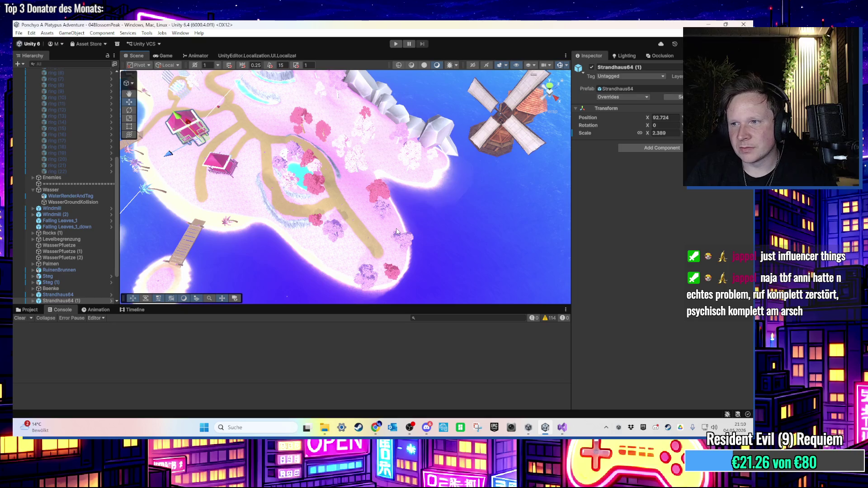
{"action": "left_click", "coordinate": [398, 45]}
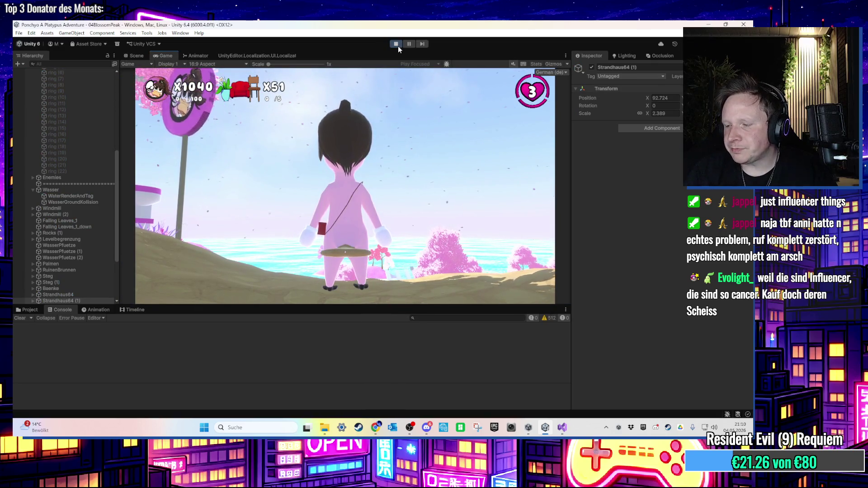
- Run the character around the beach gazebos, onto the deck, and jump toward the roof
{"action": "key", "text": "w"}
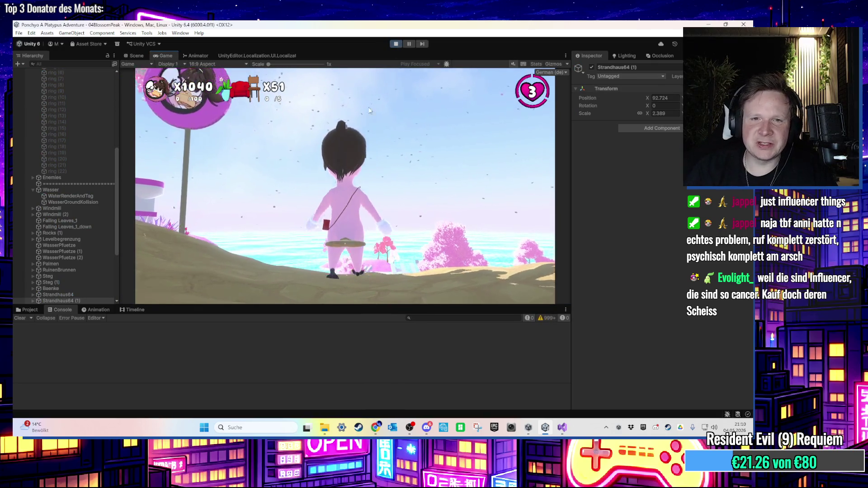
{"action": "key", "text": "w"}
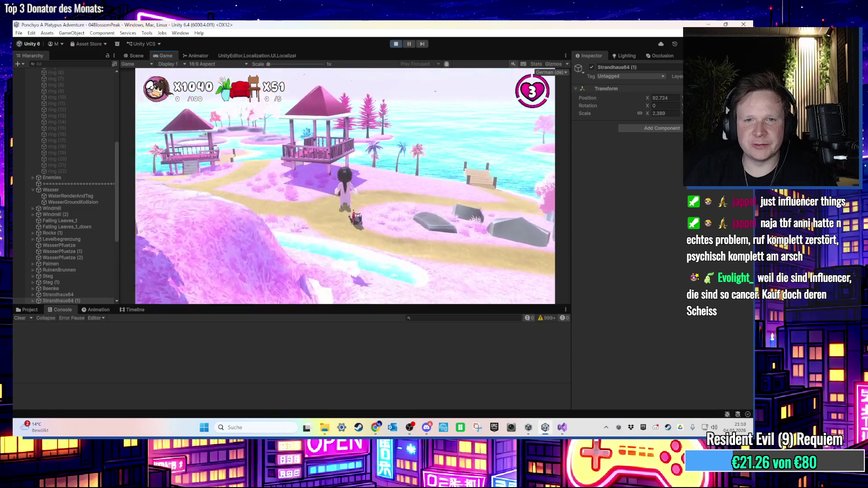
{"action": "key", "text": "w"}
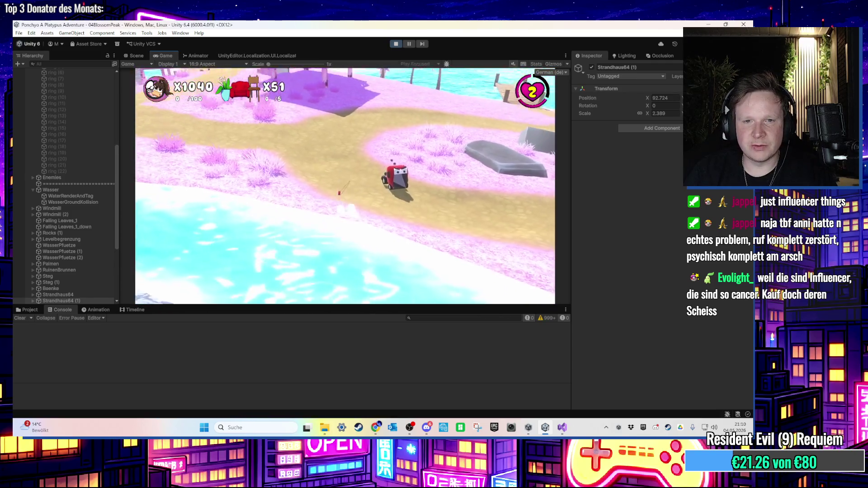
{"action": "key", "text": "w"}
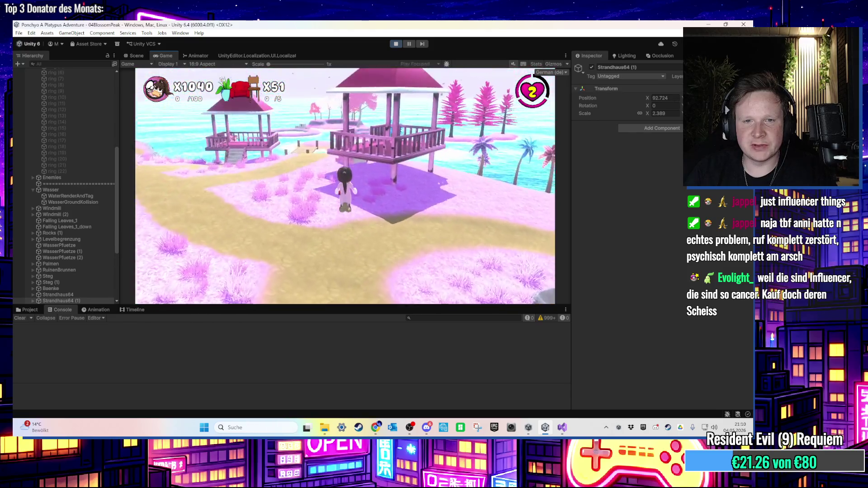
{"action": "key", "text": "w"}
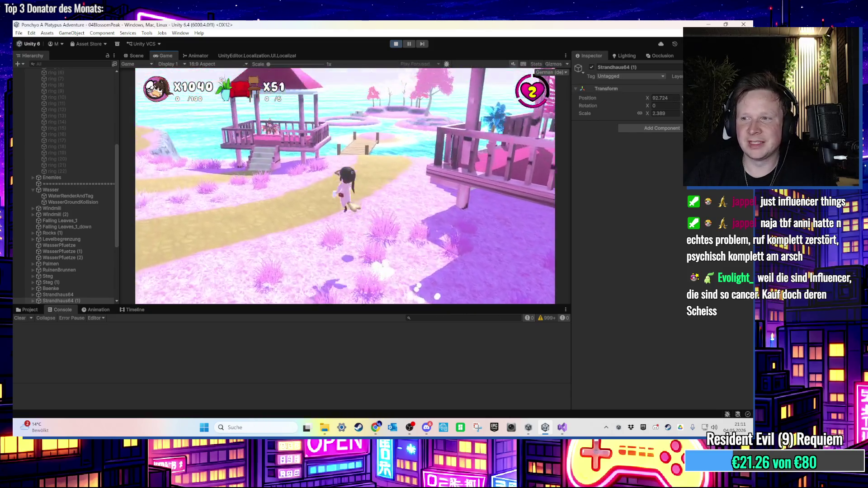
{"action": "key", "text": "w"}
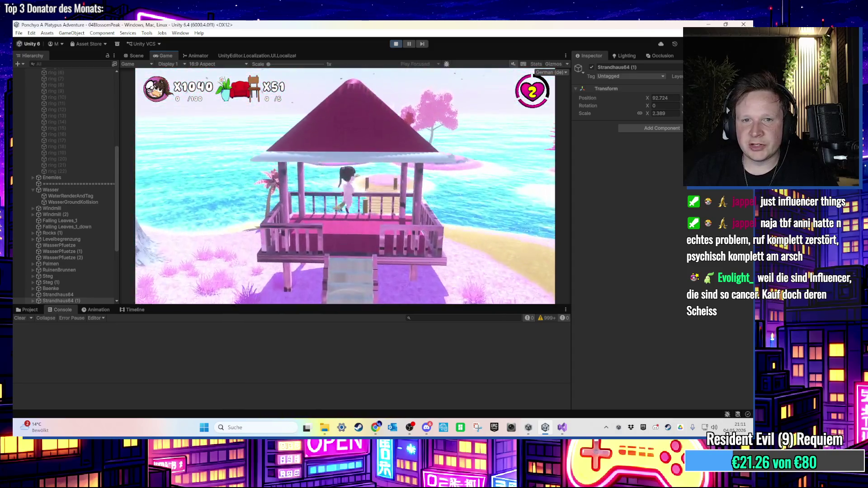
{"action": "key", "text": "w"}
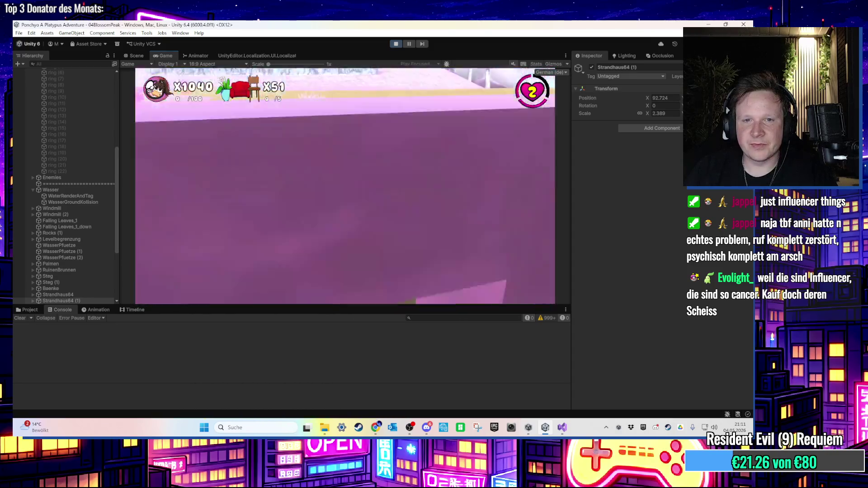
{"action": "key", "text": "w"}
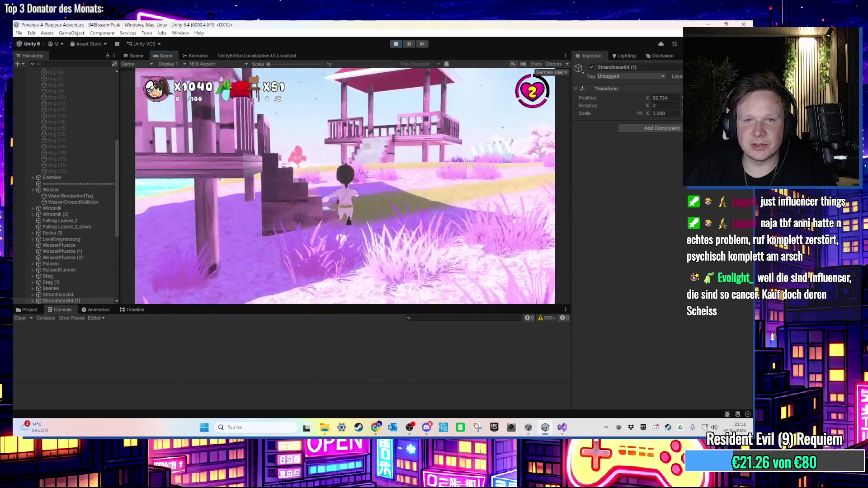
{"action": "key", "text": "w"}
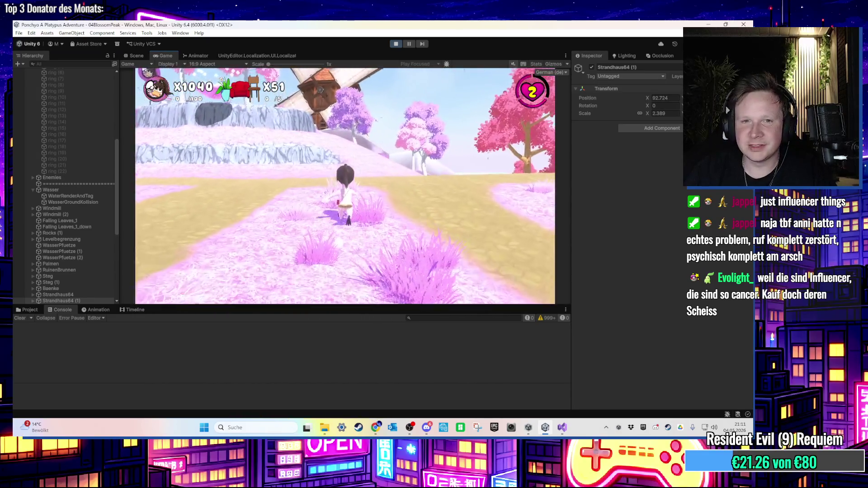
{"action": "key", "text": "w"}
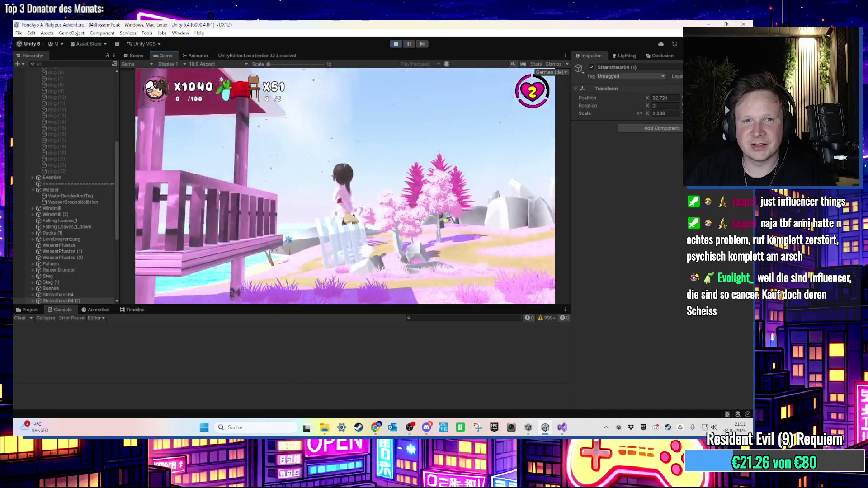
{"action": "key", "text": "space"}
- Return focus to the editor and stop Play mode
{"action": "key", "text": "w"}
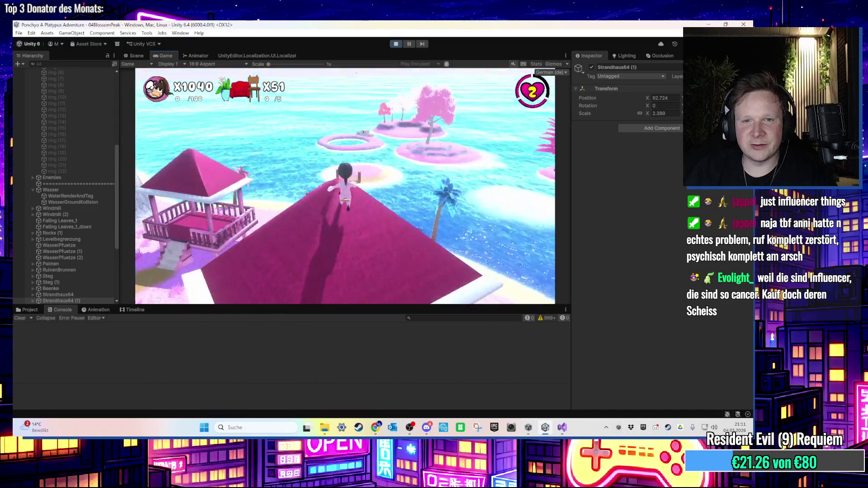
{"action": "key", "text": "super"}
{"action": "left_click", "coordinate": [380, 160]}
{"action": "left_click", "coordinate": [398, 44]}
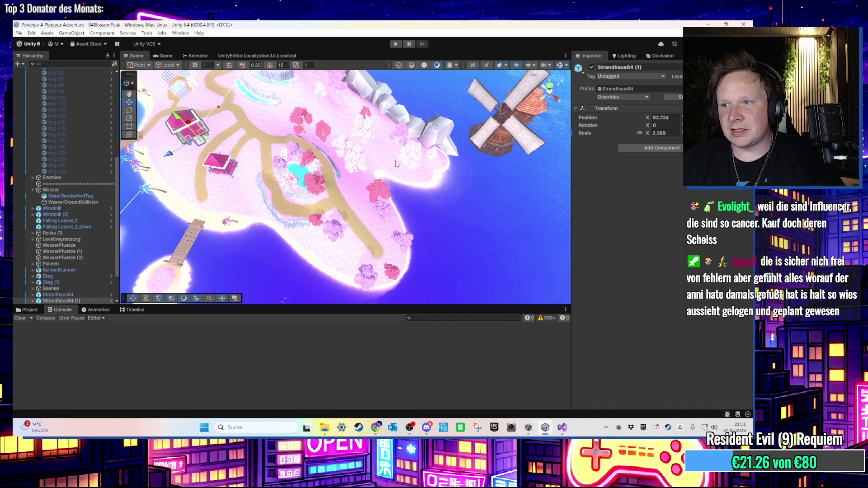
{"action": "mouse_move", "coordinate": [463, 228]}
{"action": "left_mouse_down"}
{"action": "mouse_move", "coordinate": [384, 194]}
{"action": "mouse_move", "coordinate": [522, 102]}
{"action": "mouse_move", "coordinate": [354, 181]}
{"action": "mouse_move", "coordinate": [434, 169]}
{"action": "mouse_move", "coordinate": [350, 186]}
{"action": "mouse_move", "coordinate": [485, 188]}
{"action": "mouse_move", "coordinate": [500, 152]}
{"action": "mouse_move", "coordinate": [492, 205]}
{"action": "mouse_move", "coordinate": [296, 253]}
{"action": "mouse_move", "coordinate": [343, 231]}
{"action": "left_mouse_up"}
{"action": "key", "text": "f"}
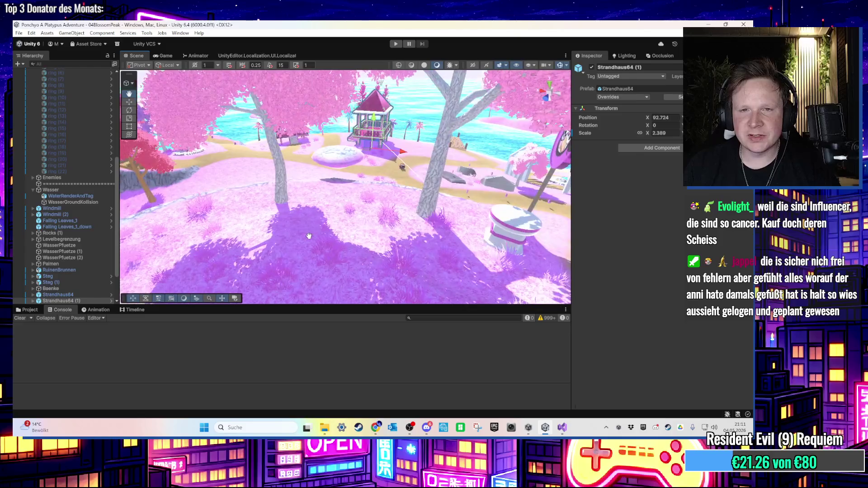
{"action": "mouse_move", "coordinate": [319, 164]}
{"action": "left_mouse_down"}
{"action": "mouse_move", "coordinate": [333, 204]}
{"action": "mouse_move", "coordinate": [319, 231]}
{"action": "left_mouse_up"}
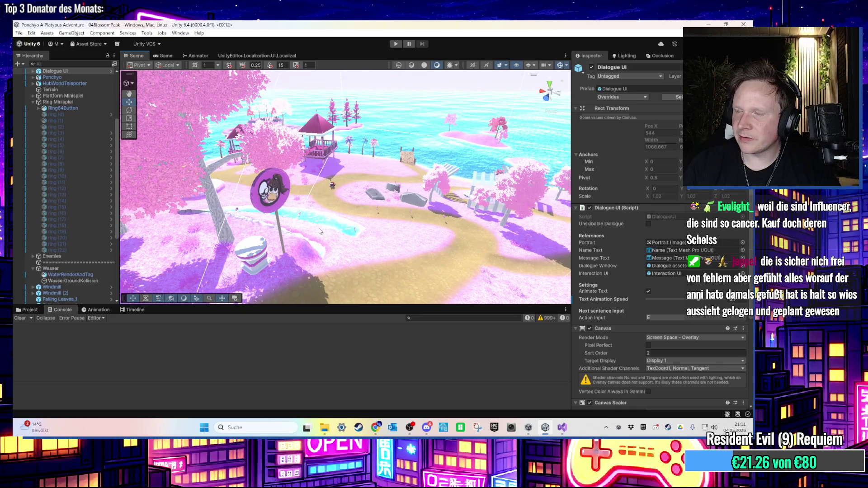
{"action": "scroll", "coordinate": [319, 231], "scroll_direction": "up", "scroll_amount": 5}
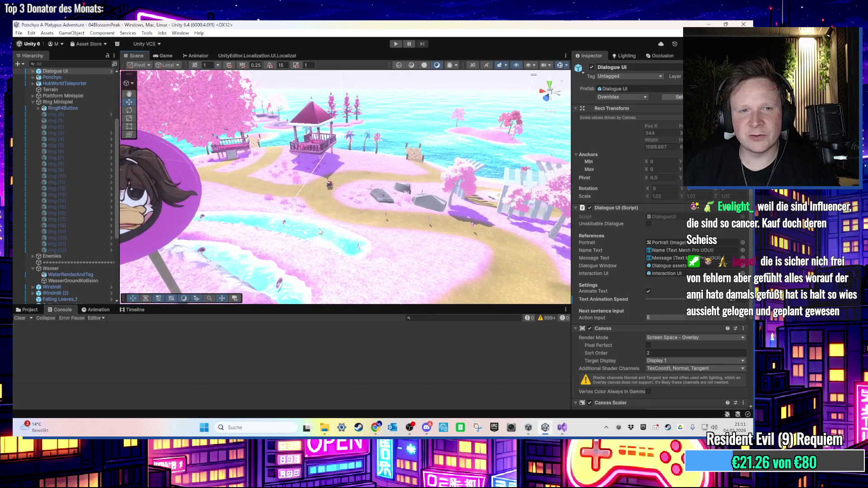
{"action": "scroll", "coordinate": [320, 231], "scroll_direction": "down", "scroll_amount": 3}
{"action": "mouse_move", "coordinate": [319, 231]}
{"action": "left_mouse_down"}
{"action": "mouse_move", "coordinate": [251, 164]}
{"action": "mouse_move", "coordinate": [312, 164]}
{"action": "mouse_move", "coordinate": [304, 221]}
{"action": "left_mouse_up"}
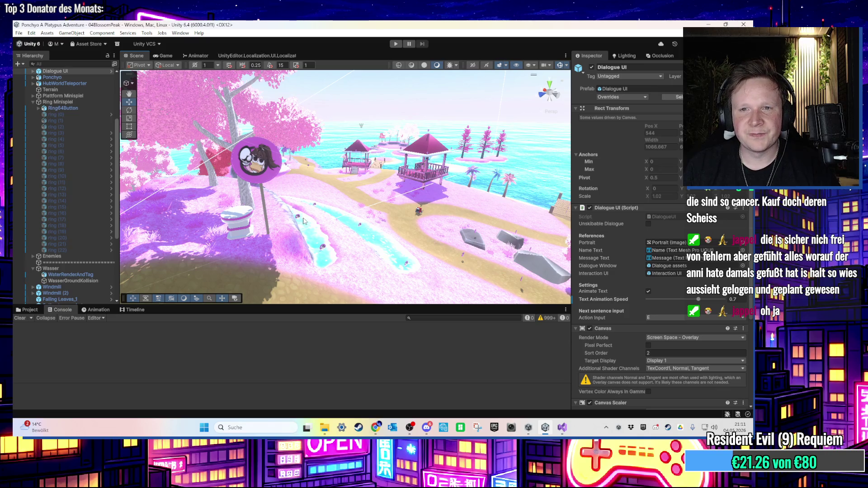
{"action": "scroll", "coordinate": [308, 223], "scroll_direction": "up", "scroll_amount": 4}
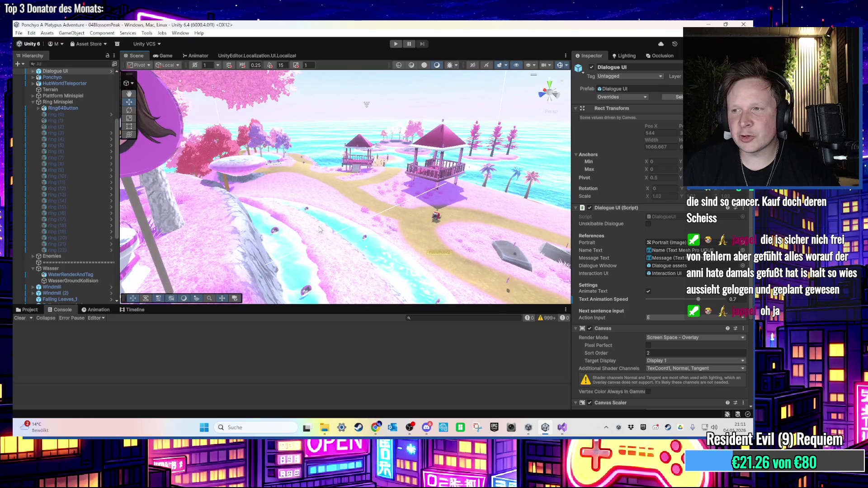
{"action": "scroll", "coordinate": [320, 232], "scroll_direction": "up", "scroll_amount": 5}
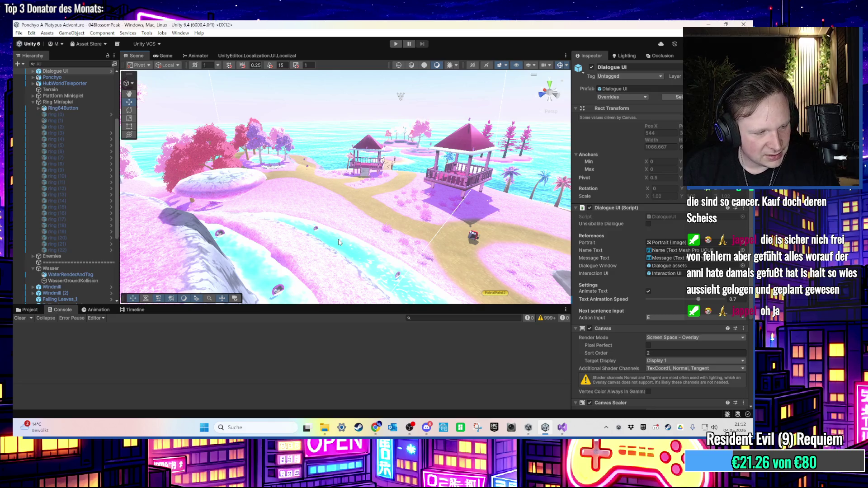
{"action": "mouse_move", "coordinate": [337, 243]}
{"action": "left_mouse_down"}
{"action": "mouse_move", "coordinate": [396, 216]}
{"action": "mouse_move", "coordinate": [358, 188]}
{"action": "mouse_move", "coordinate": [306, 229]}
{"action": "mouse_move", "coordinate": [331, 203]}
{"action": "mouse_move", "coordinate": [308, 217]}
{"action": "mouse_move", "coordinate": [455, 189]}
{"action": "mouse_move", "coordinate": [303, 273]}
{"action": "mouse_move", "coordinate": [418, 172]}
{"action": "mouse_move", "coordinate": [330, 206]}
{"action": "mouse_move", "coordinate": [456, 137]}
{"action": "mouse_move", "coordinate": [402, 173]}
{"action": "mouse_move", "coordinate": [369, 212]}
{"action": "mouse_move", "coordinate": [372, 204]}
{"action": "left_mouse_up"}
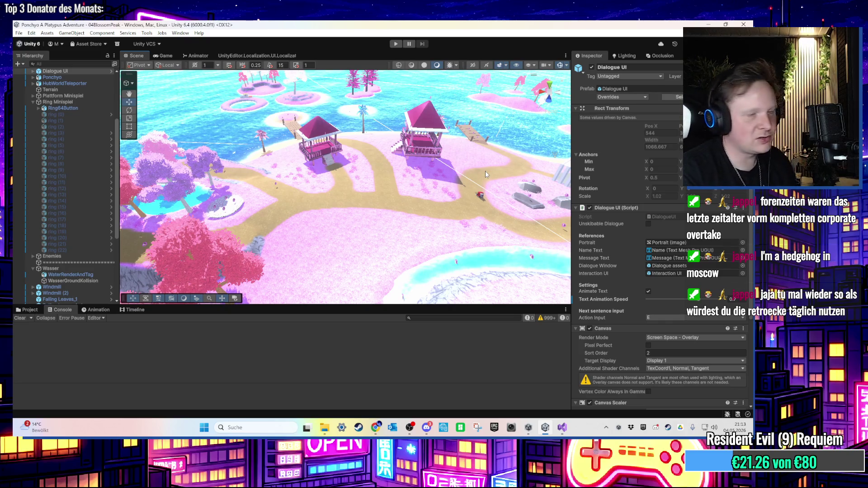
{"action": "scroll", "coordinate": [485, 171], "scroll_direction": "up", "scroll_amount": 10}
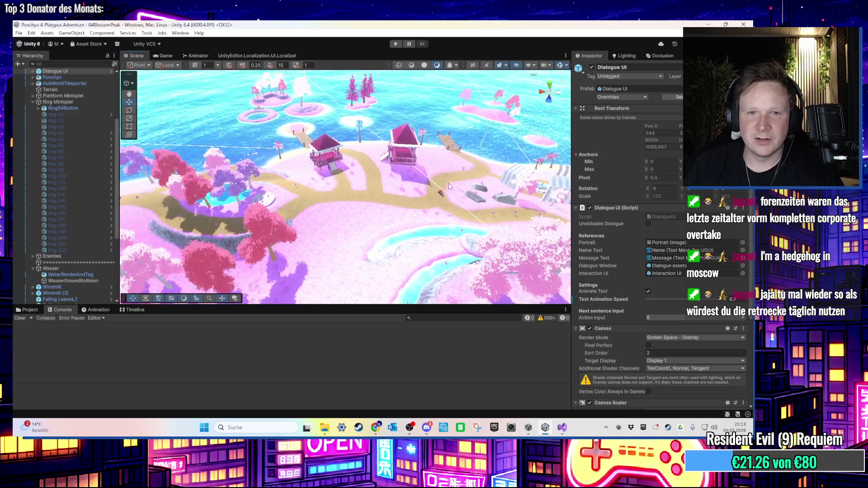
- Select PCoin (83) in the Hierarchy and frame it over the small pink island
{"action": "scroll", "coordinate": [431, 146], "scroll_direction": "up", "scroll_amount": 10}
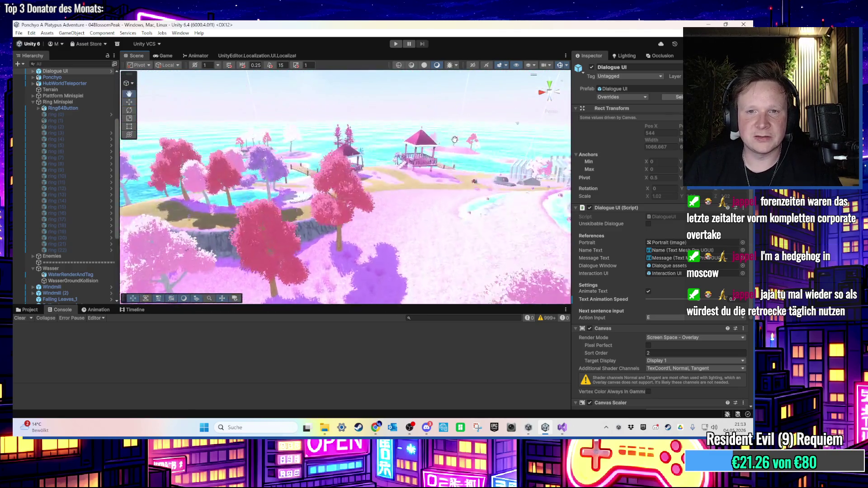
{"action": "scroll", "coordinate": [452, 167], "scroll_direction": "up", "scroll_amount": 10}
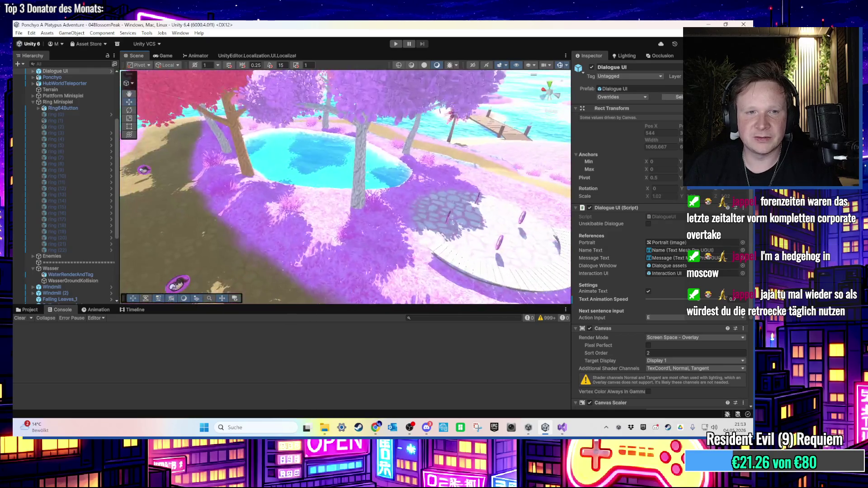
{"action": "scroll", "coordinate": [347, 166], "scroll_direction": "up", "scroll_amount": 5}
{"action": "left_click", "coordinate": [317, 137]}
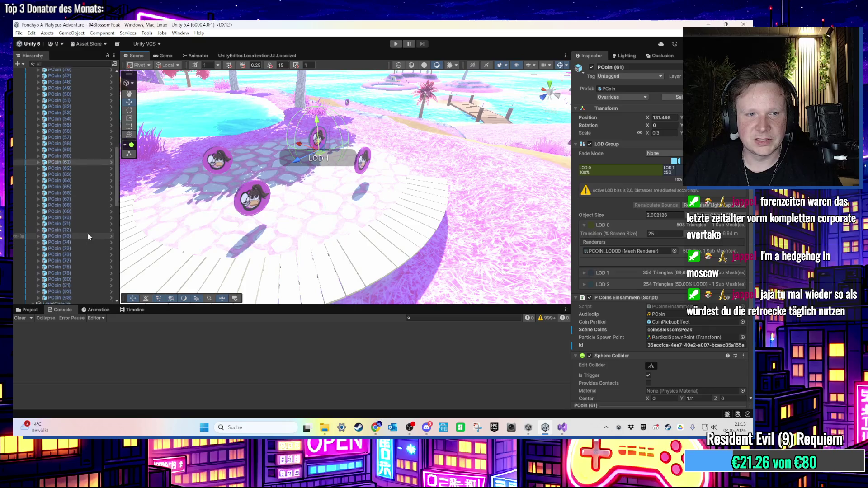
{"action": "scroll", "coordinate": [88, 233], "scroll_direction": "down", "scroll_amount": 6}
{"action": "left_click", "coordinate": [80, 182]}
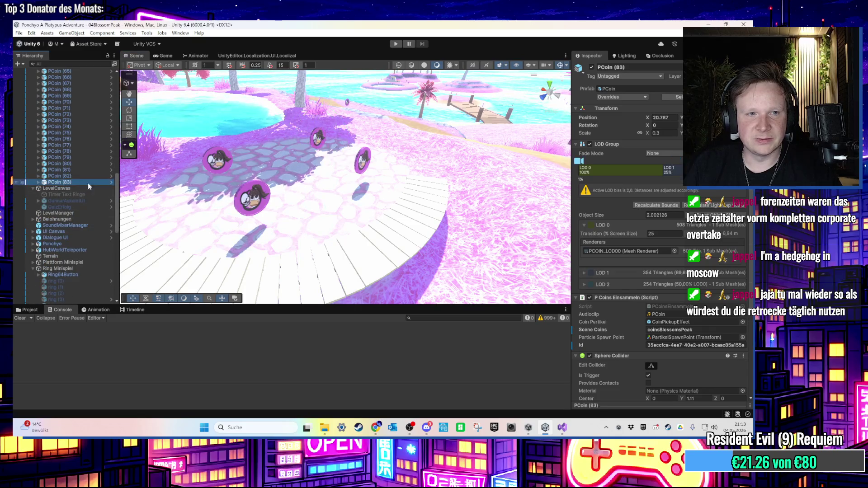
{"action": "key", "text": "f"}
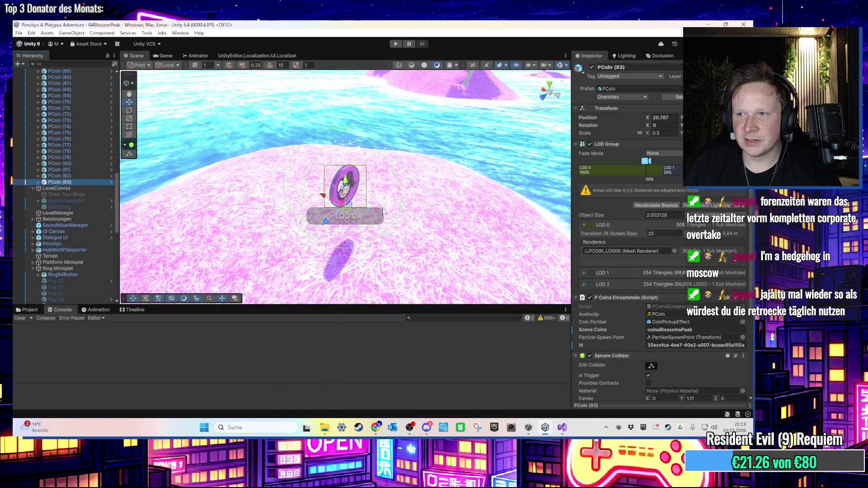
{"action": "scroll", "coordinate": [383, 211], "scroll_direction": "down", "scroll_amount": 3}
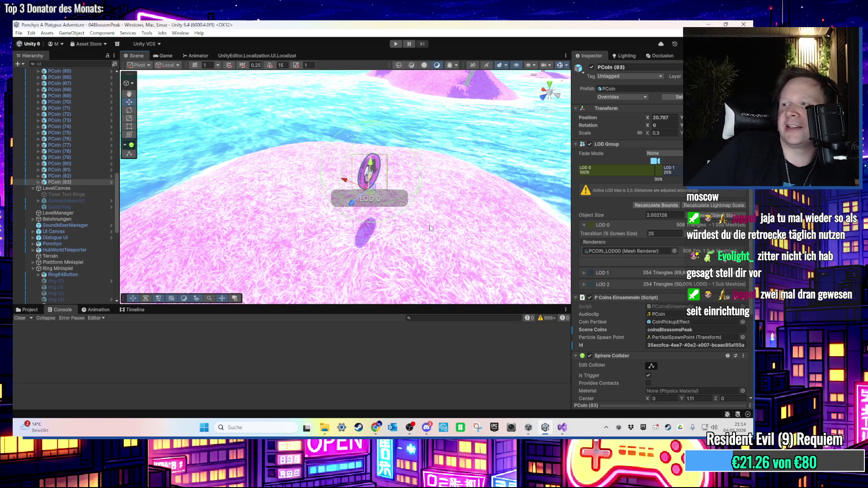
- Move PCoin (84) down onto the beach sand beside the palm
{"action": "scroll", "coordinate": [412, 171], "scroll_direction": "down", "scroll_amount": 8}
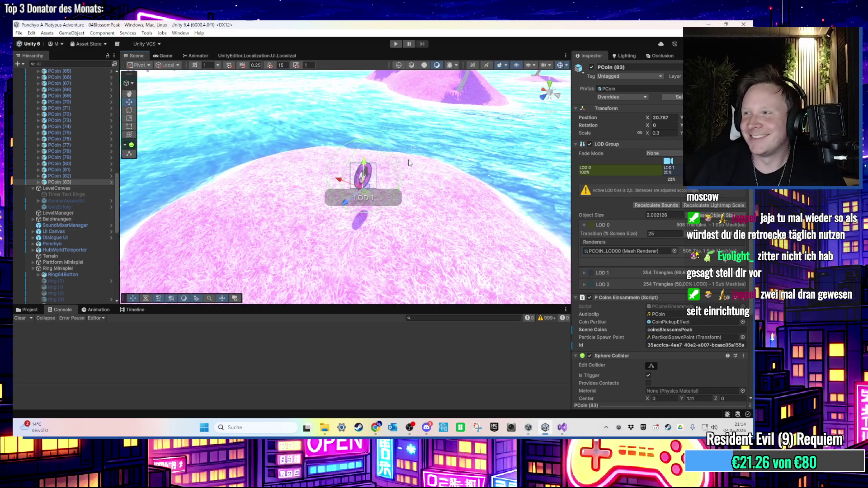
{"action": "scroll", "coordinate": [407, 158], "scroll_direction": "down", "scroll_amount": 6}
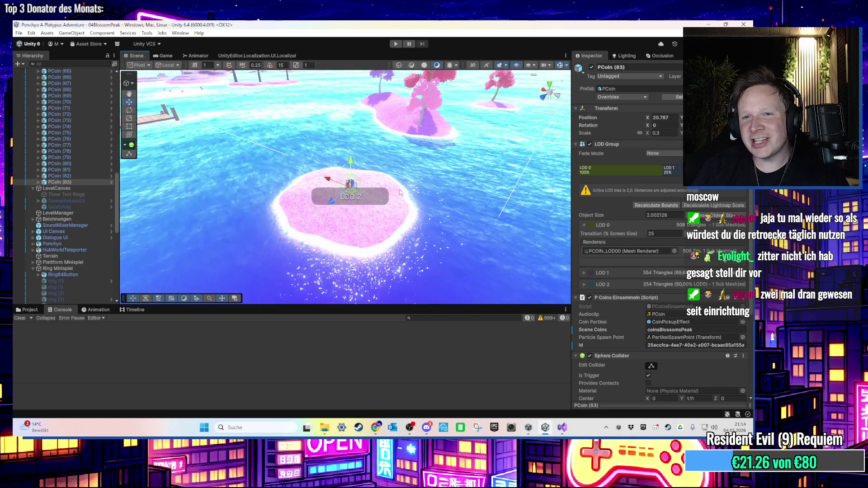
{"action": "mouse_move", "coordinate": [422, 166]}
{"action": "left_mouse_down"}
{"action": "mouse_move", "coordinate": [311, 182]}
{"action": "mouse_move", "coordinate": [352, 149]}
{"action": "mouse_move", "coordinate": [254, 223]}
{"action": "left_mouse_up"}
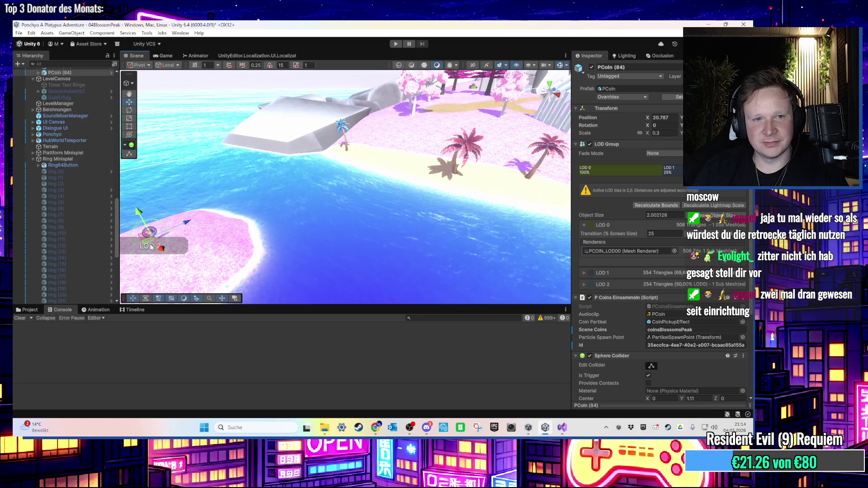
{"action": "left_click", "coordinate": [345, 149]}
{"action": "key", "text": "f"}
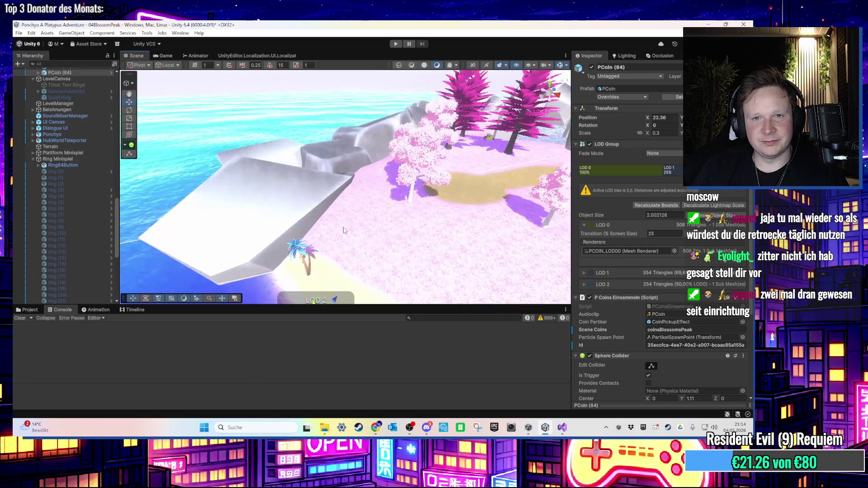
{"action": "left_click_drag", "start_coordinate": [334, 197], "coordinate": [366, 197]}
{"action": "mouse_move", "coordinate": [345, 160]}
{"action": "left_mouse_down"}
{"action": "mouse_move", "coordinate": [354, 244]}
{"action": "mouse_move", "coordinate": [269, 199]}
{"action": "mouse_move", "coordinate": [557, 192]}
{"action": "left_mouse_up"}
- Duplicate the coin as PCoin (85) and PCoin (86), spacing them along the beach
{"action": "key", "text": "ctrl+d"}
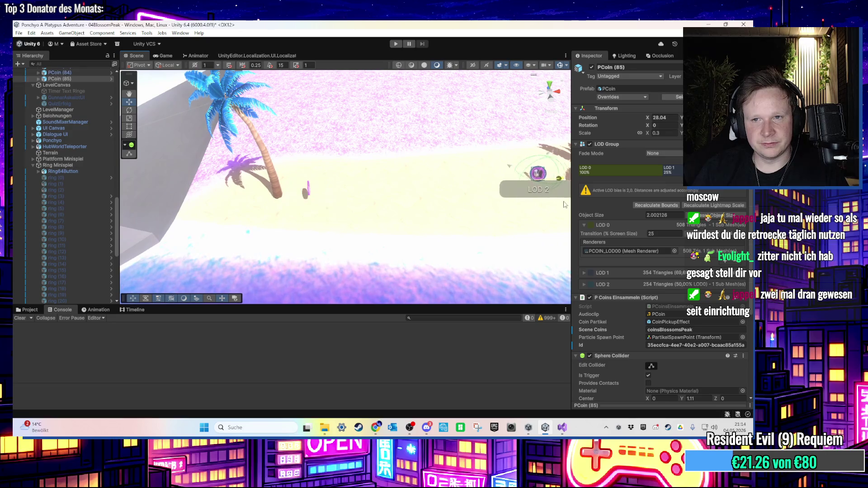
{"action": "key", "text": "f"}
{"action": "mouse_move", "coordinate": [344, 218]}
{"action": "left_mouse_down"}
{"action": "mouse_move", "coordinate": [448, 217]}
{"action": "mouse_move", "coordinate": [430, 199]}
{"action": "left_mouse_up"}
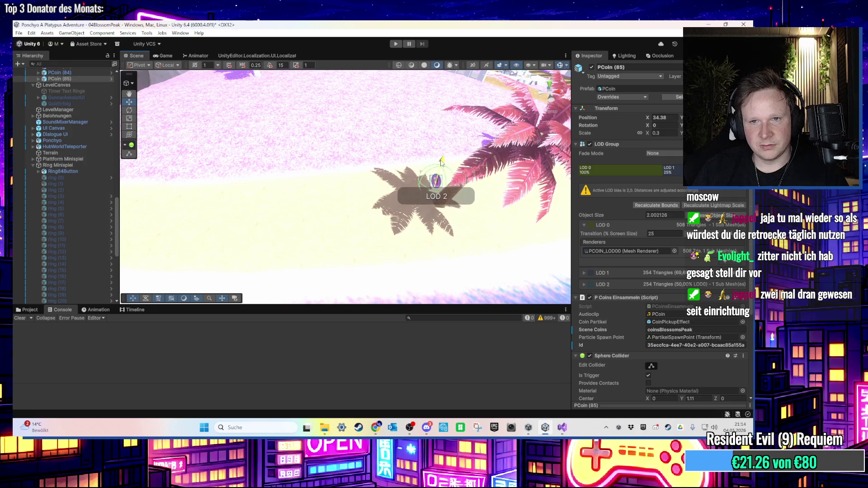
{"action": "scroll", "coordinate": [393, 181], "scroll_direction": "down", "scroll_amount": 5}
{"action": "key", "text": "ctrl+d"}
{"action": "left_click_drag", "start_coordinate": [385, 178], "coordinate": [443, 179]}
{"action": "key", "text": "f"}
{"action": "scroll", "coordinate": [395, 184], "scroll_direction": "down", "scroll_amount": 6}
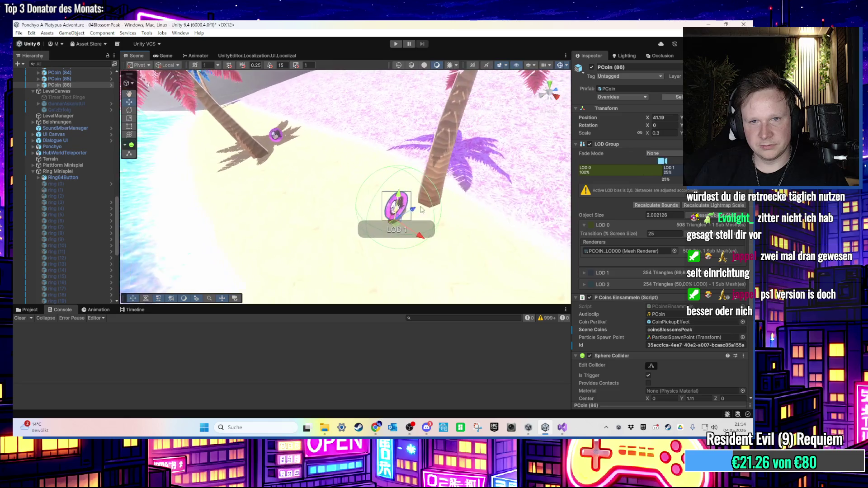
{"action": "scroll", "coordinate": [401, 209], "scroll_direction": "down", "scroll_amount": 2}
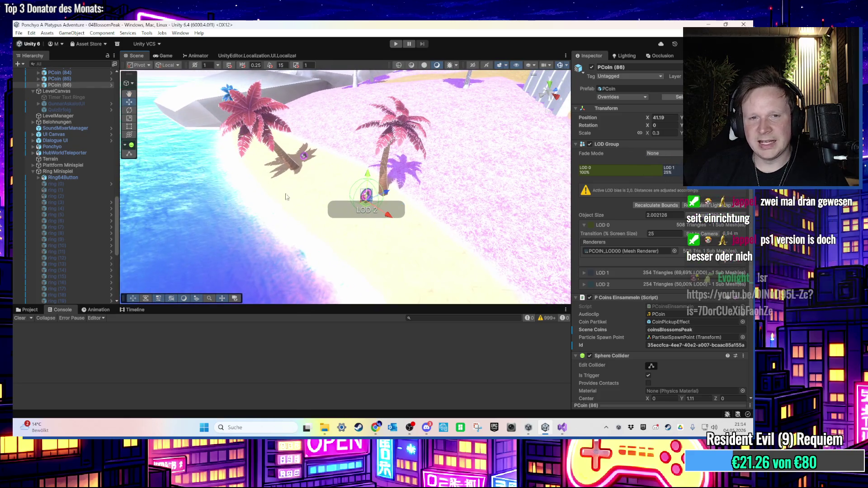
{"action": "left_click_drag", "start_coordinate": [402, 209], "coordinate": [320, 196]}
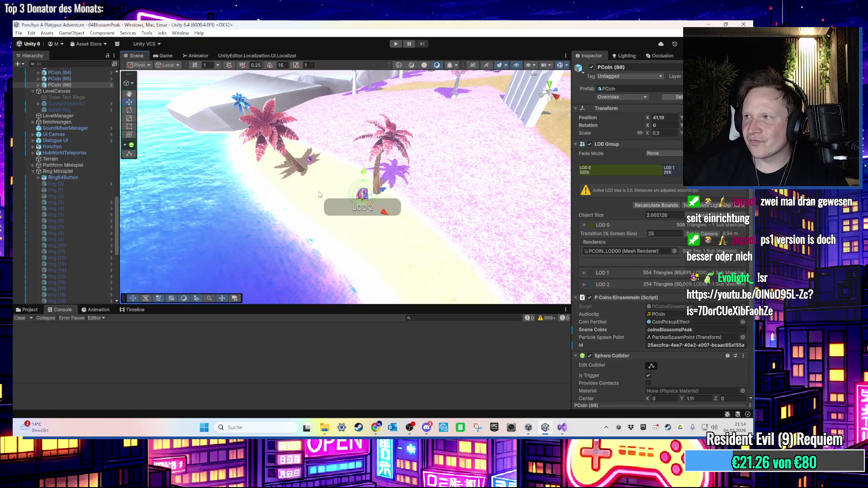
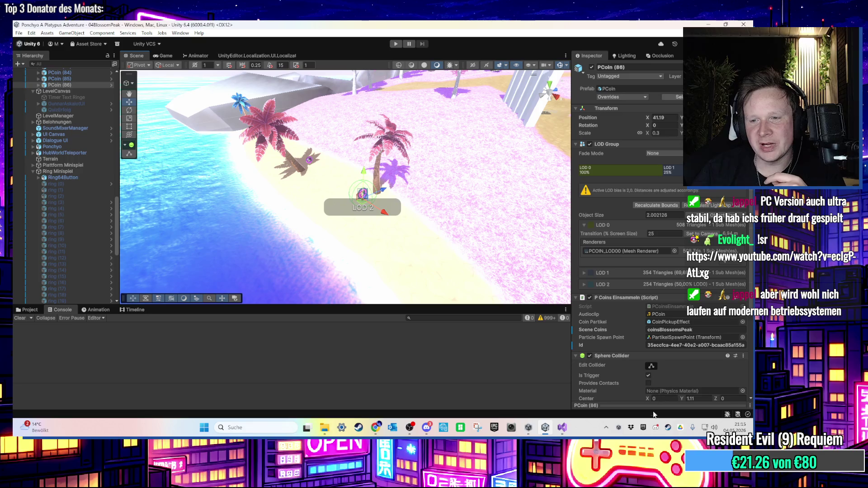
- Bring the Steam store window up from the system tray in front of Unity
{"action": "left_click", "coordinate": [672, 431]}
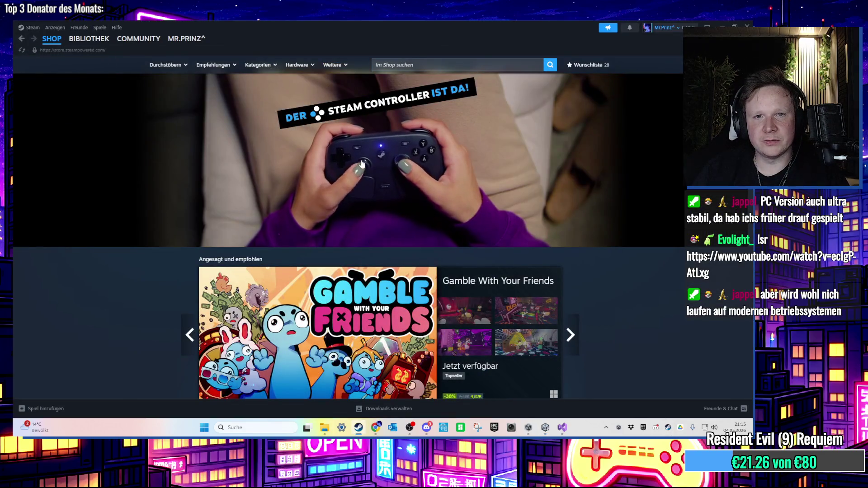
- Open the €99 Steam Controller sale page and scroll through its product details
{"action": "left_click", "coordinate": [414, 209]}
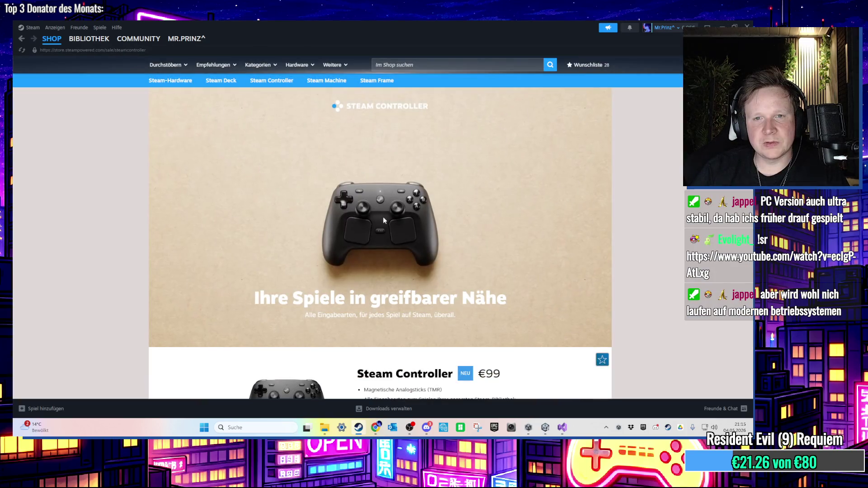
{"action": "scroll", "coordinate": [402, 224], "scroll_direction": "down", "scroll_amount": 3}
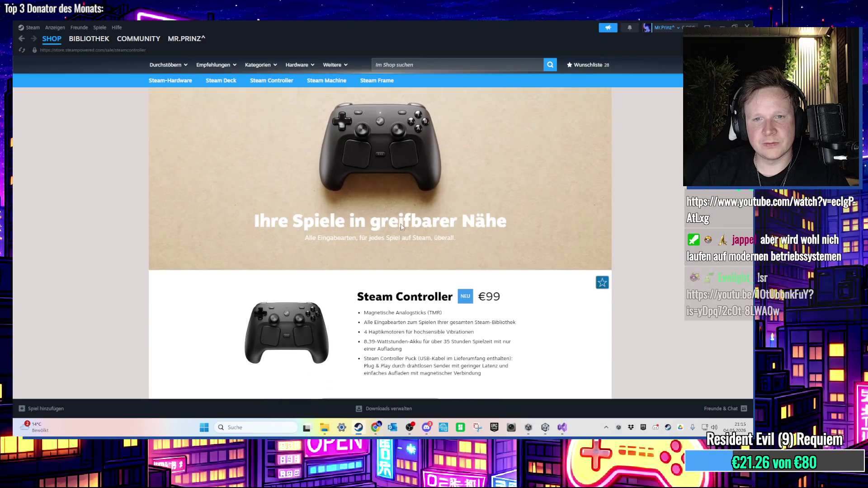
{"action": "scroll", "coordinate": [402, 227], "scroll_direction": "down", "scroll_amount": 1}
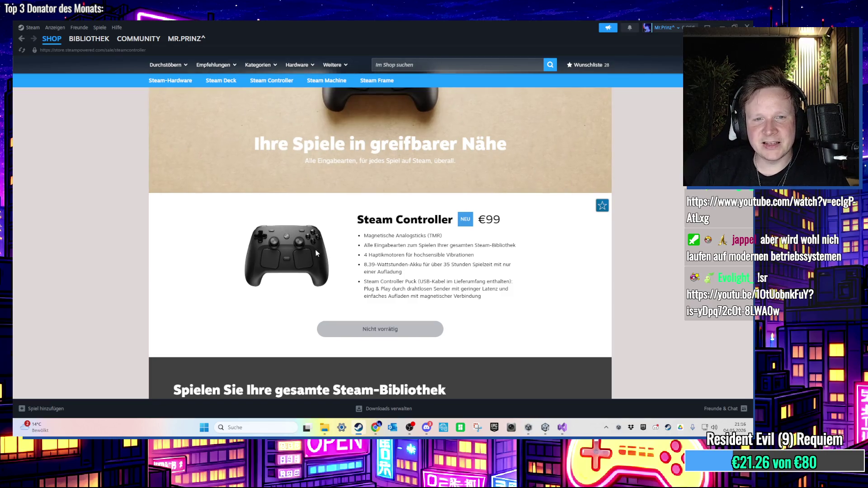
{"action": "scroll", "coordinate": [315, 253], "scroll_direction": "down", "scroll_amount": 5}
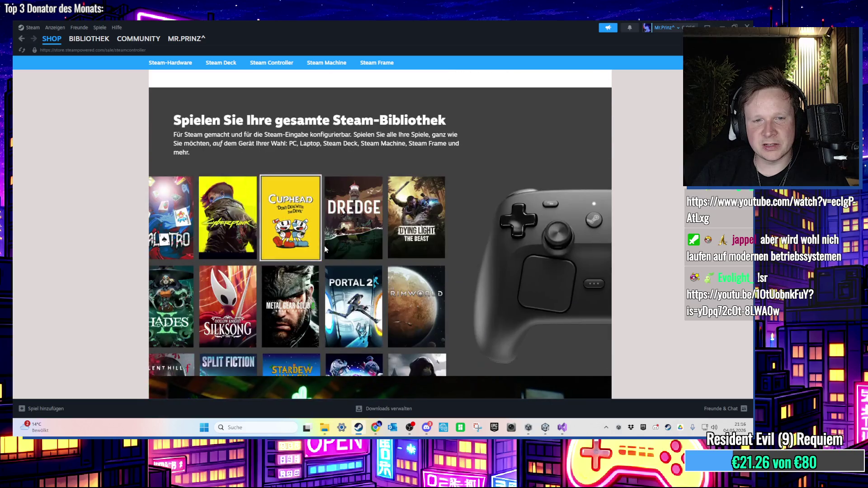
{"action": "scroll", "coordinate": [362, 253], "scroll_direction": "down", "scroll_amount": 1}
{"action": "scroll", "coordinate": [632, 302], "scroll_direction": "down", "scroll_amount": 4}
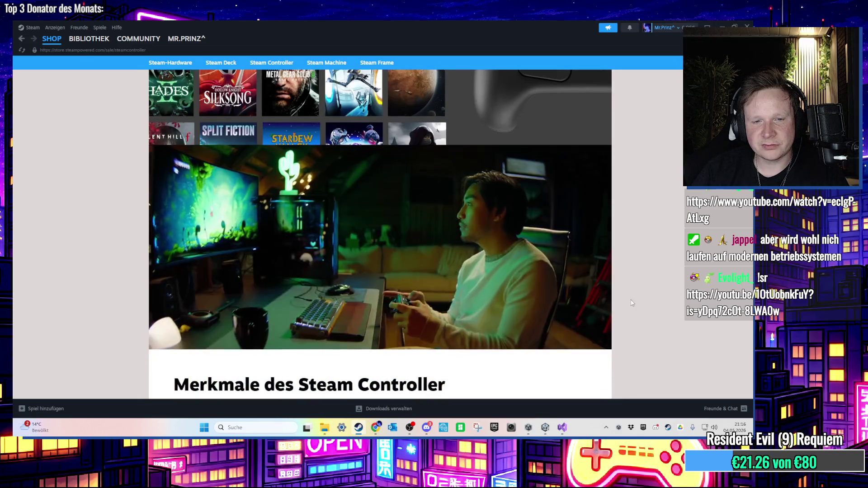
{"action": "scroll", "coordinate": [632, 298], "scroll_direction": "down", "scroll_amount": 5}
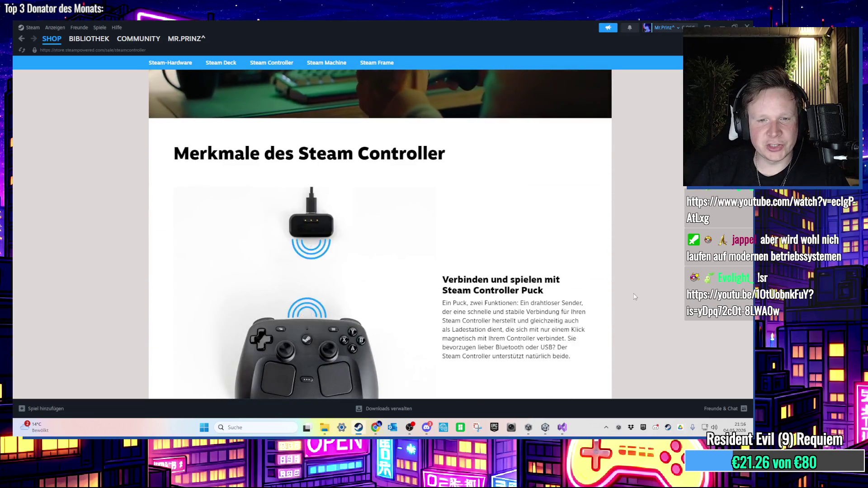
{"action": "scroll", "coordinate": [628, 283], "scroll_direction": "down", "scroll_amount": 4}
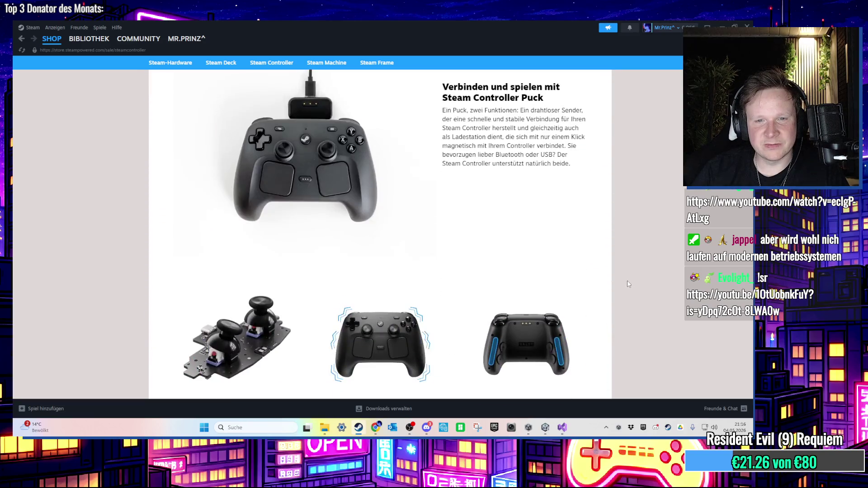
{"action": "scroll", "coordinate": [628, 283], "scroll_direction": "down", "scroll_amount": 2}
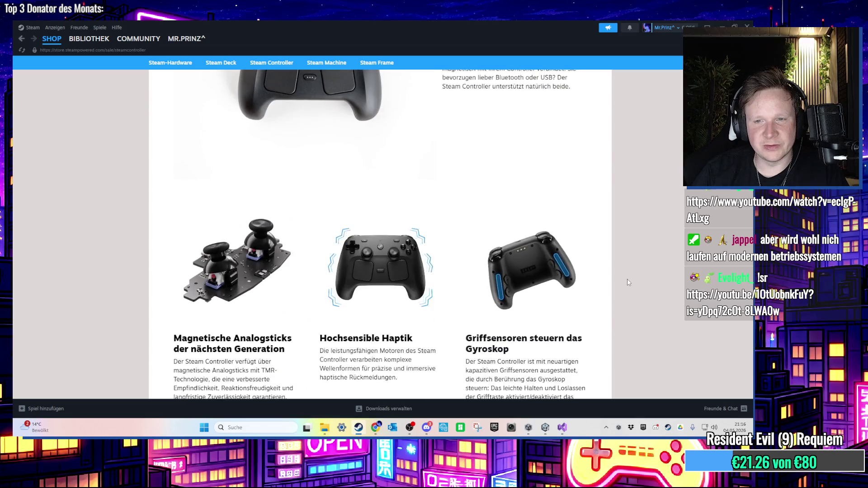
{"action": "scroll", "coordinate": [628, 282], "scroll_direction": "down", "scroll_amount": 10}
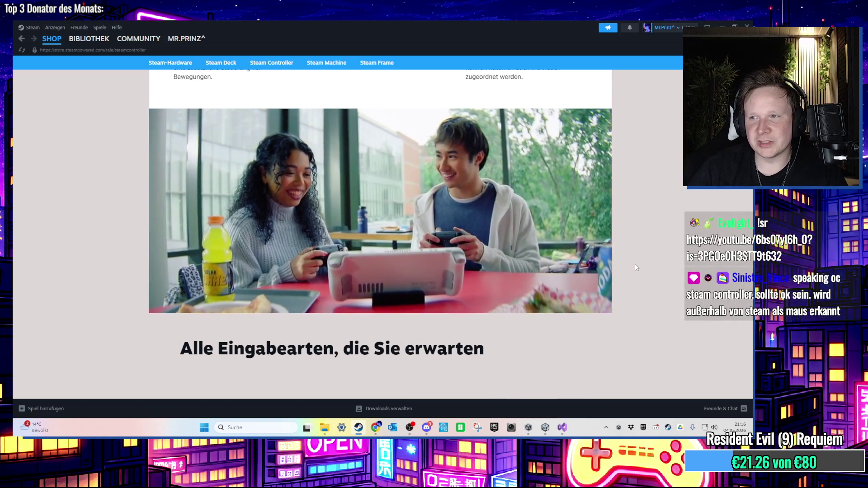
{"action": "scroll", "coordinate": [625, 271], "scroll_direction": "down", "scroll_amount": 6}
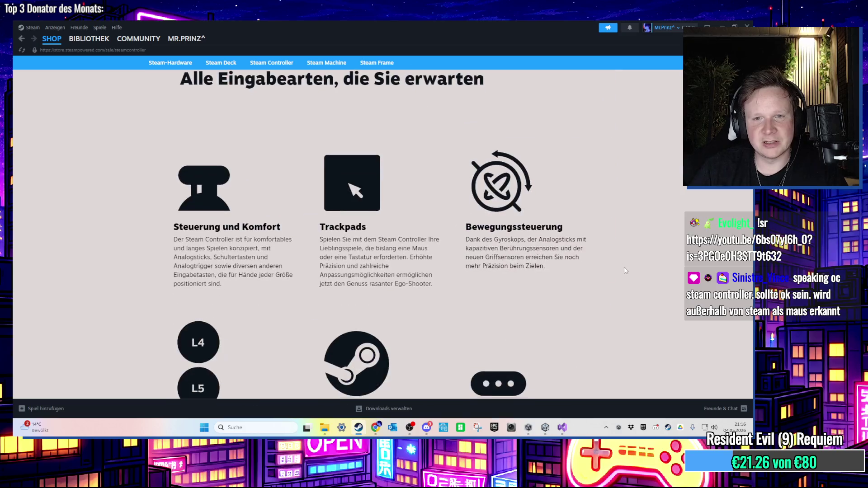
{"action": "scroll", "coordinate": [624, 270], "scroll_direction": "down", "scroll_amount": 6}
{"action": "scroll", "coordinate": [654, 316], "scroll_direction": "down", "scroll_amount": 7}
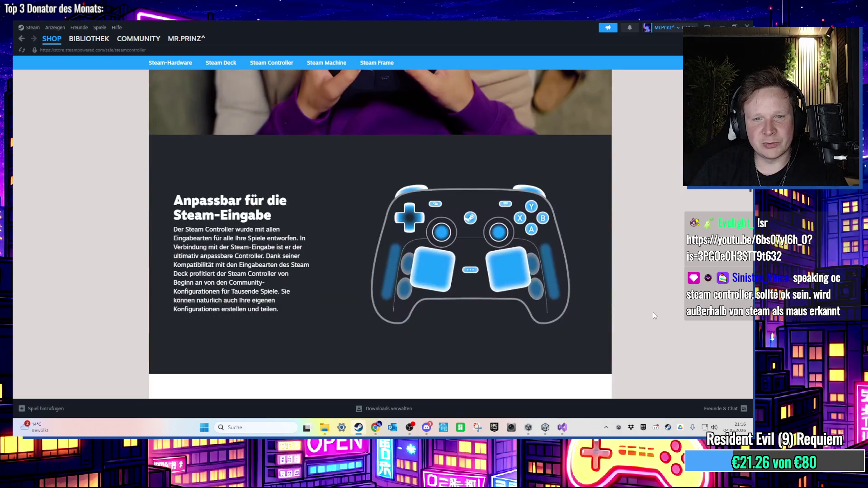
{"action": "scroll", "coordinate": [653, 316], "scroll_direction": "down", "scroll_amount": 8}
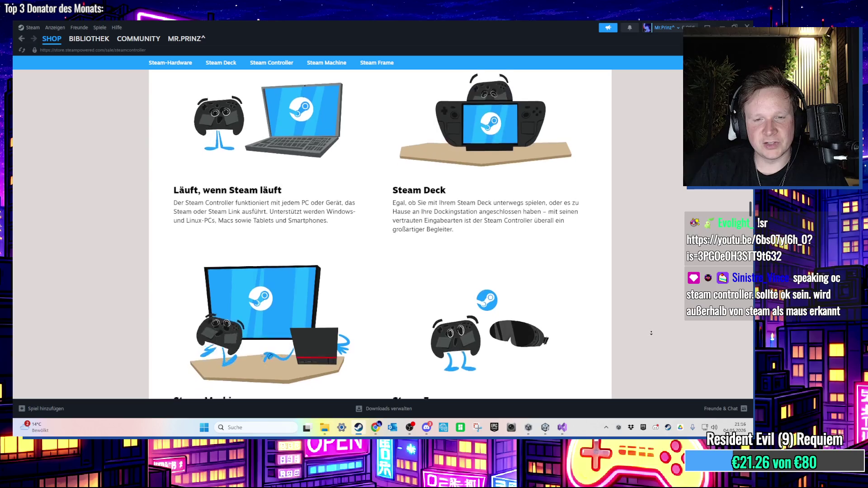
{"action": "scroll", "coordinate": [651, 332], "scroll_direction": "down", "scroll_amount": 7}
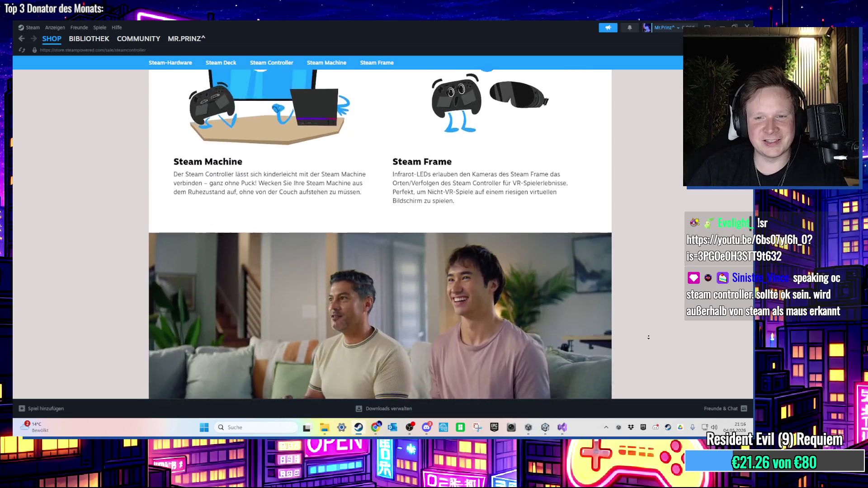
{"action": "scroll", "coordinate": [649, 338], "scroll_direction": "down", "scroll_amount": 7}
{"action": "scroll", "coordinate": [637, 317], "scroll_direction": "up", "scroll_amount": 20}
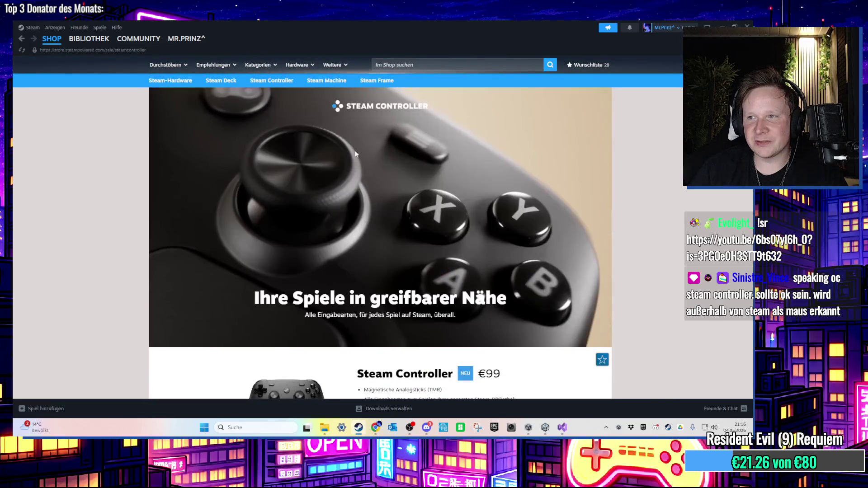
- Search the store and open the Deine Mudda page, discounted 25% to 0.74€
{"action": "left_click", "coordinate": [412, 64]}
{"action": "type", "text": "DONALD"}
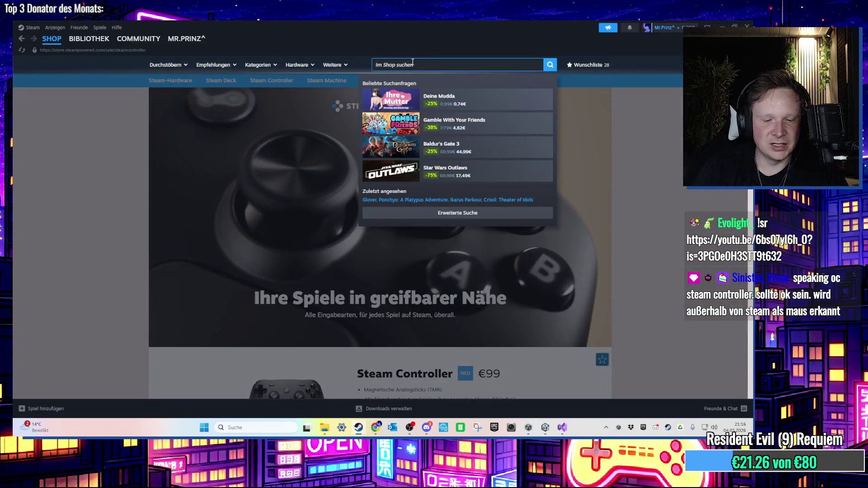
{"action": "key", "text": "BackSpace"}
{"action": "key", "text": "BackSpace"}
{"action": "key", "text": "BackSpace"}
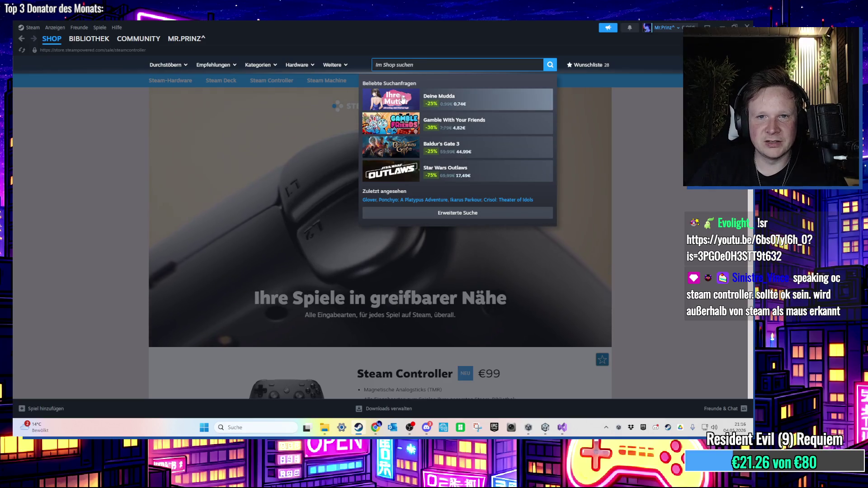
{"action": "left_click", "coordinate": [402, 98]}
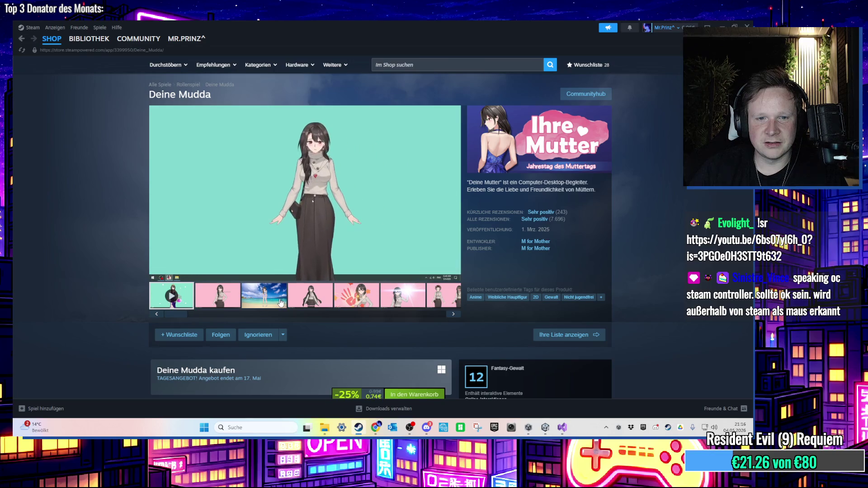
- Browse Deine Mudda's screenshots from the beach to the lotus shot and scroll the page
{"action": "left_click", "coordinate": [280, 303]}
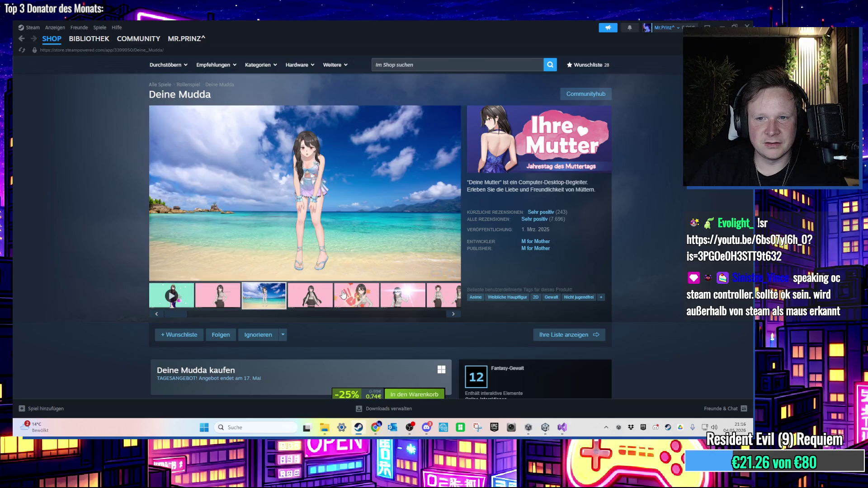
{"action": "left_click", "coordinate": [403, 300]}
{"action": "left_click", "coordinate": [441, 296]}
{"action": "left_click", "coordinate": [421, 302]}
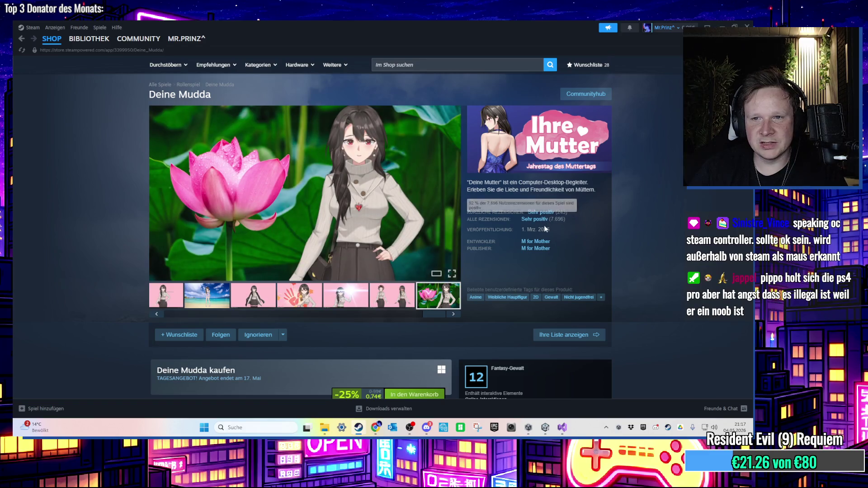
{"action": "scroll", "coordinate": [545, 225], "scroll_direction": "down", "scroll_amount": 2}
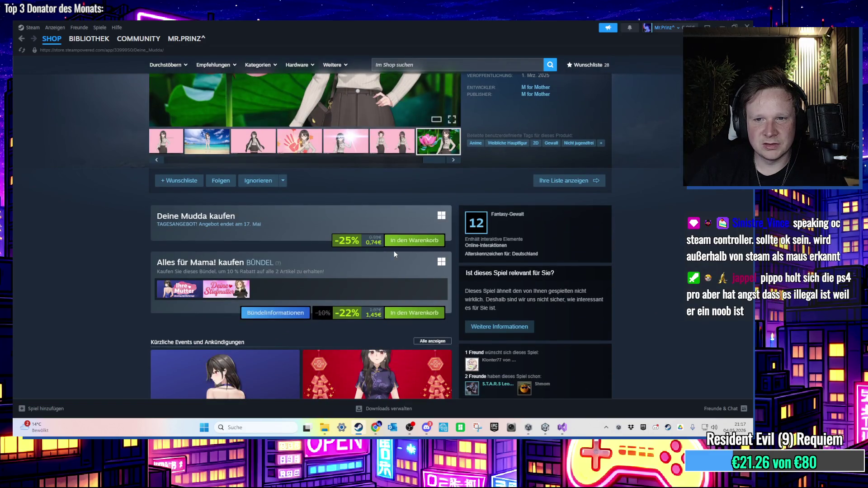
{"action": "scroll", "coordinate": [620, 281], "scroll_direction": "down", "scroll_amount": 15}
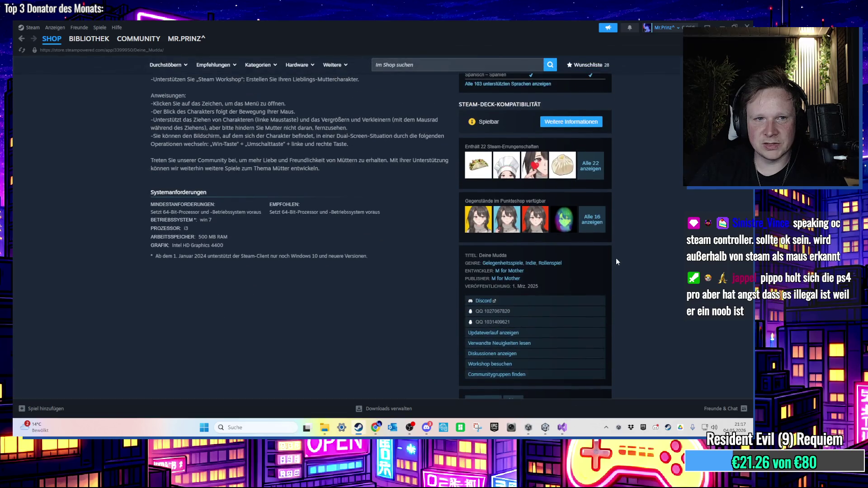
{"action": "scroll", "coordinate": [616, 261], "scroll_direction": "up", "scroll_amount": 6}
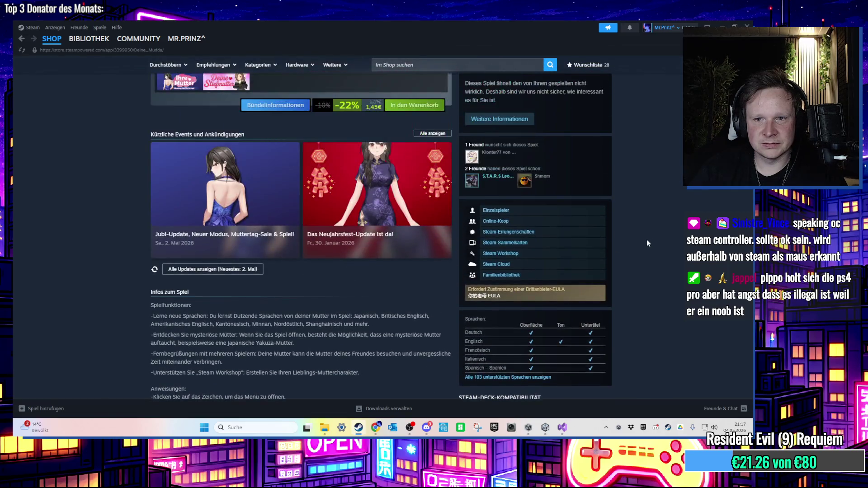
{"action": "scroll", "coordinate": [647, 243], "scroll_direction": "up", "scroll_amount": 3}
{"action": "scroll", "coordinate": [645, 241], "scroll_direction": "up", "scroll_amount": 4}
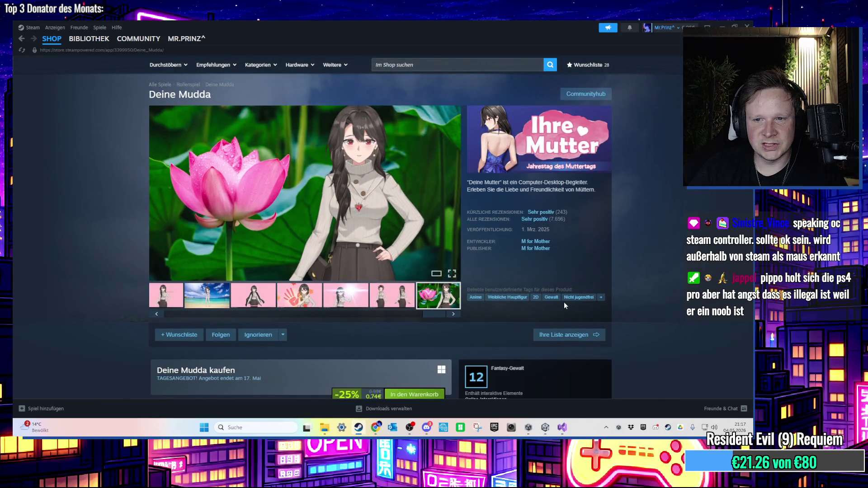
{"action": "scroll", "coordinate": [642, 206], "scroll_direction": "down", "scroll_amount": 20}
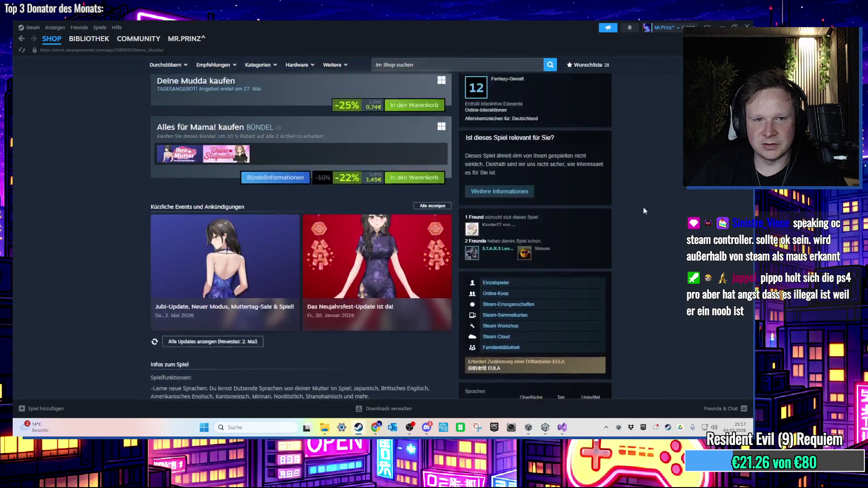
{"action": "scroll", "coordinate": [642, 341], "scroll_direction": "up", "scroll_amount": 10}
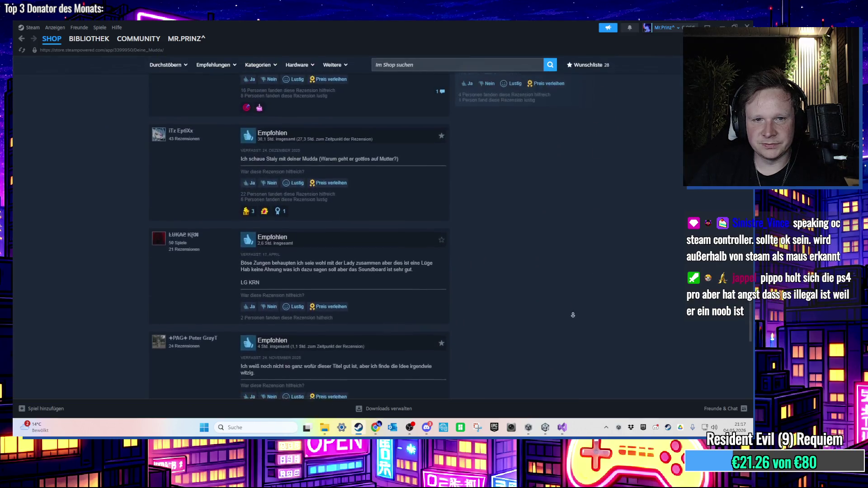
{"action": "scroll", "coordinate": [622, 272], "scroll_direction": "up", "scroll_amount": 10}
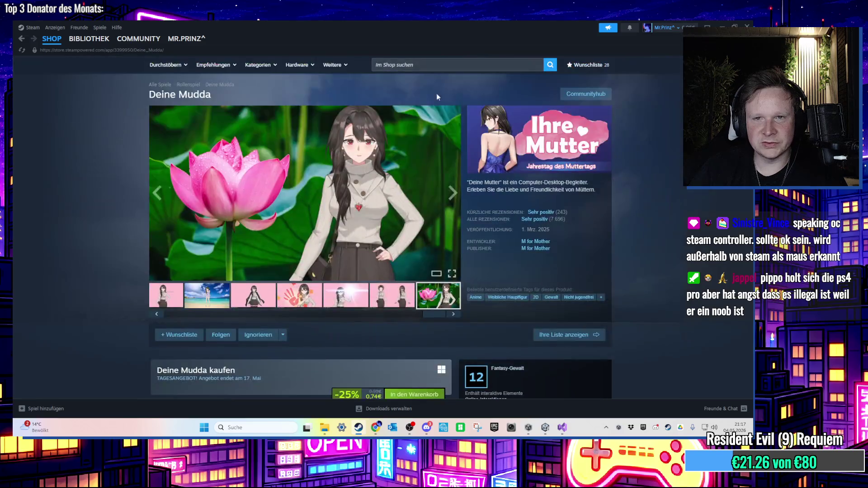
{"action": "left_click", "coordinate": [406, 66]}
{"action": "type", "text": "DONALD DU"}
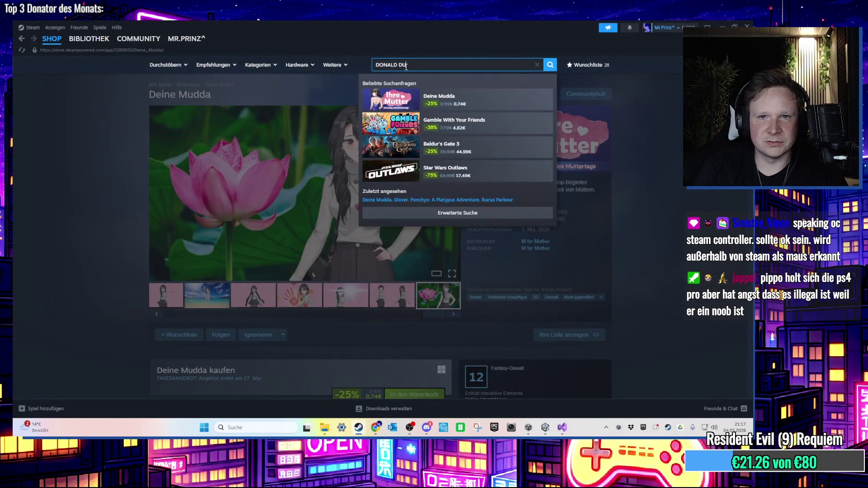
- Run the store search for 'DONALD DUCK'
{"action": "type", "text": "CK"}
{"action": "key", "text": "Return"}
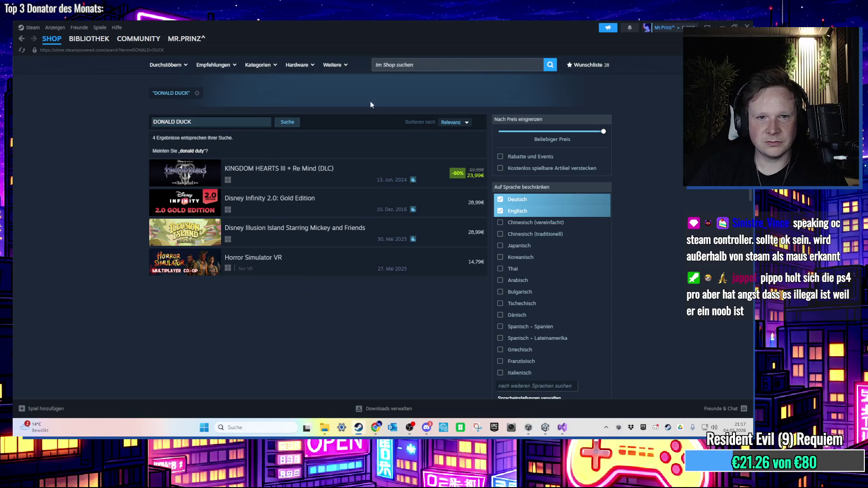
{"action": "mouse_move", "coordinate": [310, 172]}
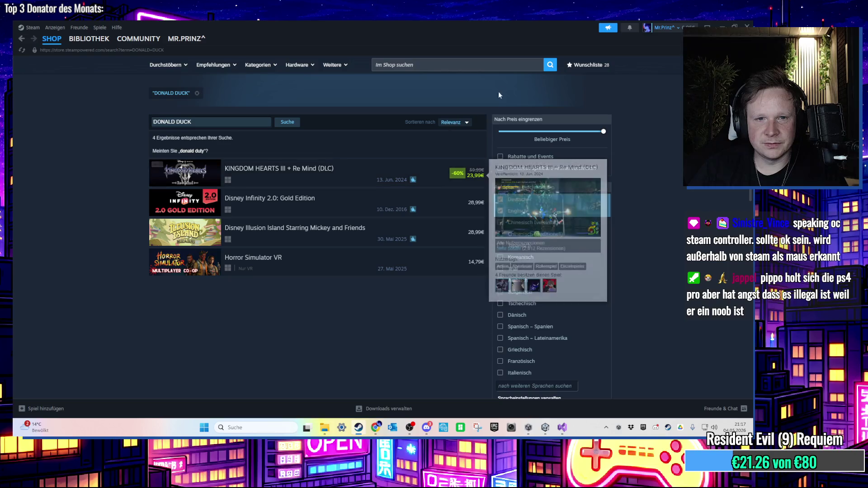
- Search the store for 'hercules', scroll its 70 results, and close Steam
{"action": "left_click", "coordinate": [452, 66]}
{"action": "type", "text": "hue"}
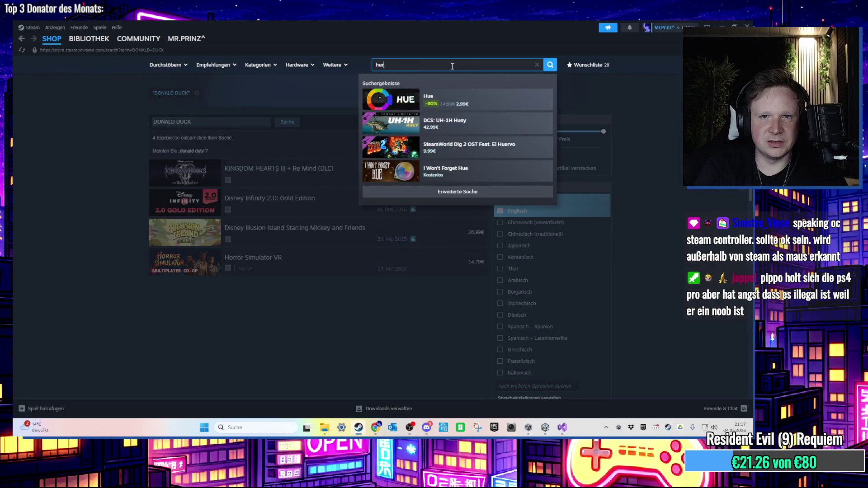
{"action": "type", "text": "cules"}
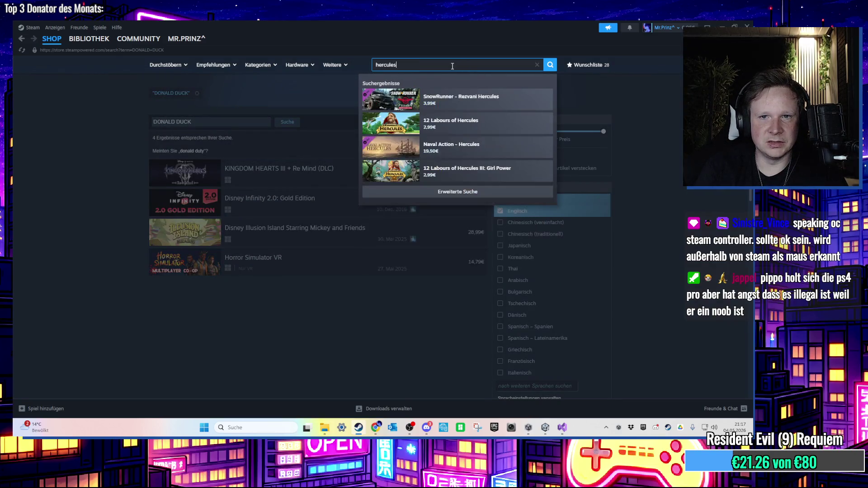
{"action": "key", "text": "Return"}
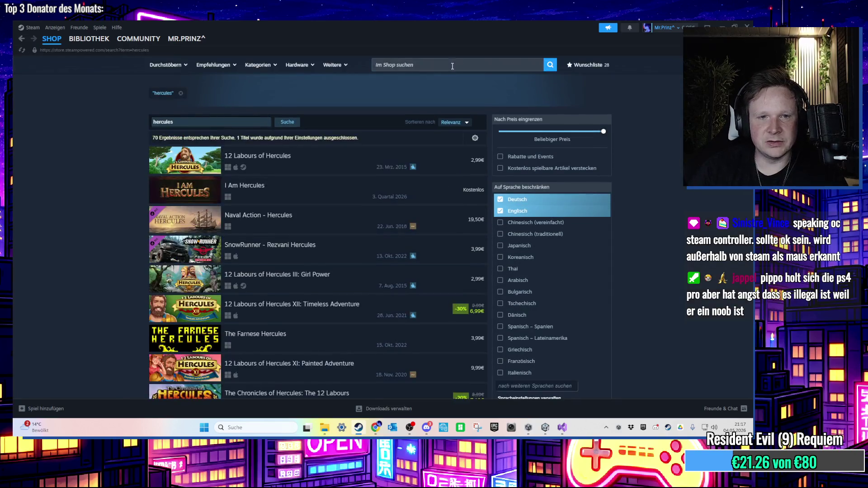
{"action": "scroll", "coordinate": [443, 118], "scroll_direction": "down", "scroll_amount": 5}
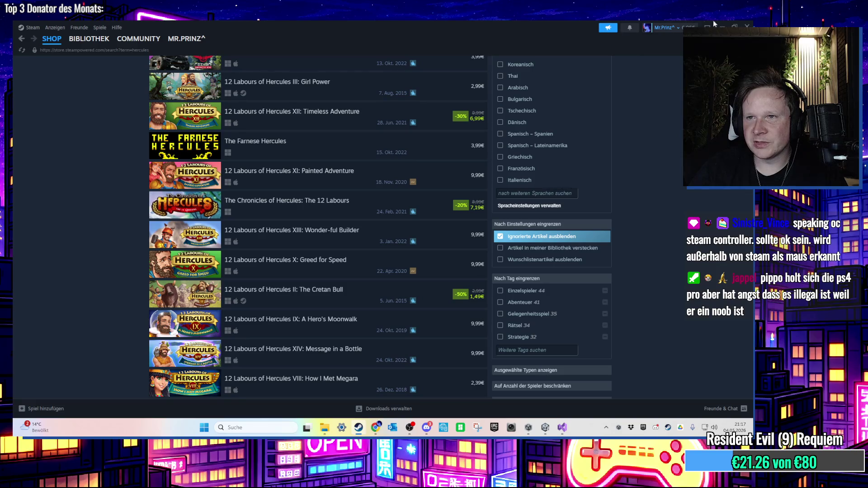
{"action": "left_click", "coordinate": [747, 26]}
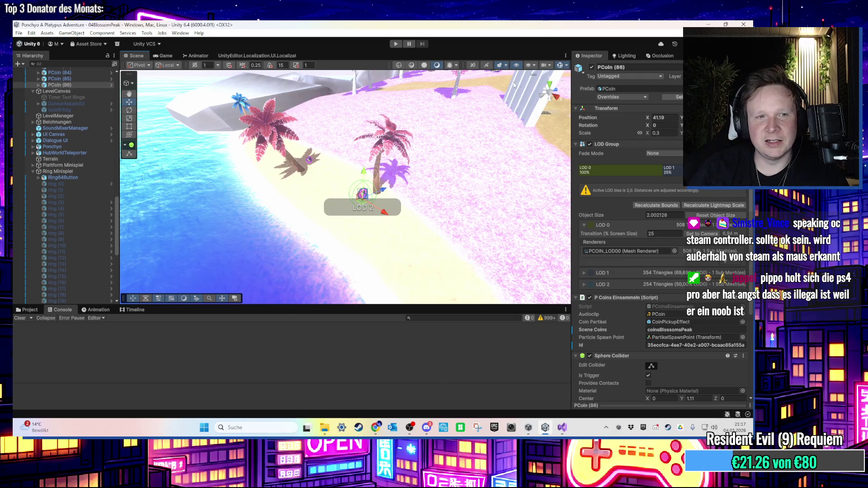
{"action": "scroll", "coordinate": [85, 195], "scroll_direction": "up", "scroll_amount": 2}
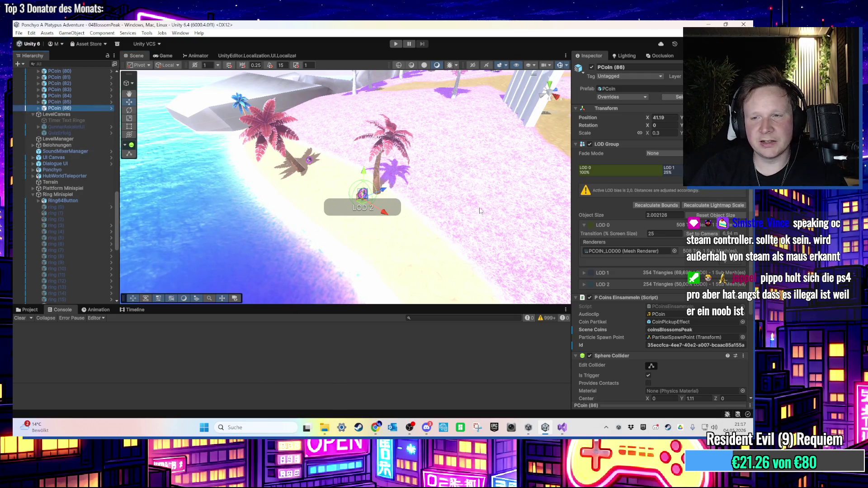
{"action": "key", "text": "f"}
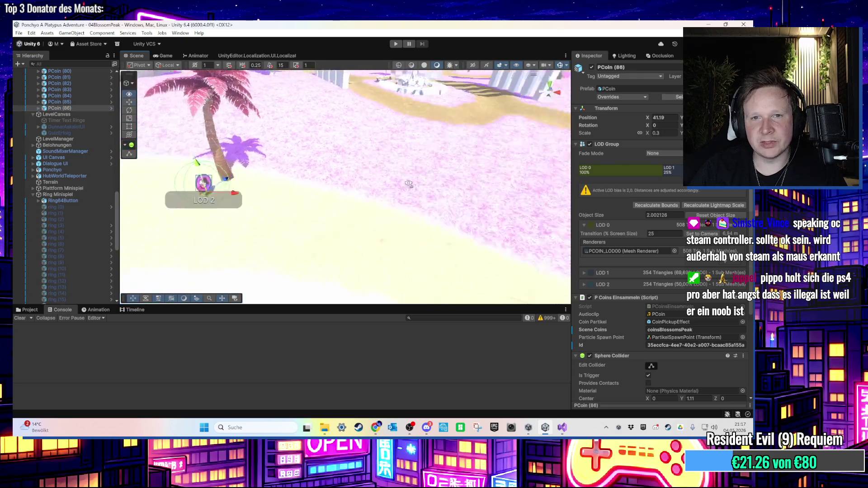
{"action": "scroll", "coordinate": [435, 216], "scroll_direction": "down", "scroll_amount": 5}
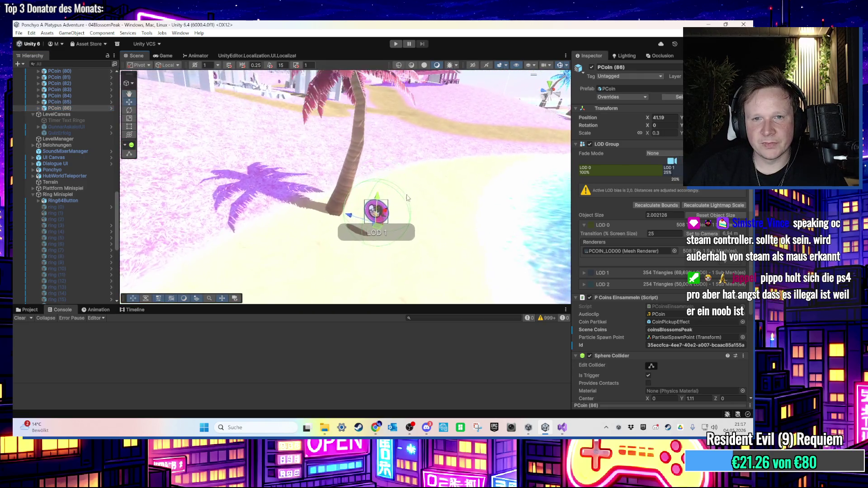
{"action": "scroll", "coordinate": [414, 213], "scroll_direction": "down", "scroll_amount": 3}
{"action": "mouse_move", "coordinate": [414, 212]}
{"action": "left_mouse_down"}
{"action": "mouse_move", "coordinate": [376, 240]}
{"action": "mouse_move", "coordinate": [343, 202]}
{"action": "mouse_move", "coordinate": [353, 167]}
{"action": "left_mouse_up"}
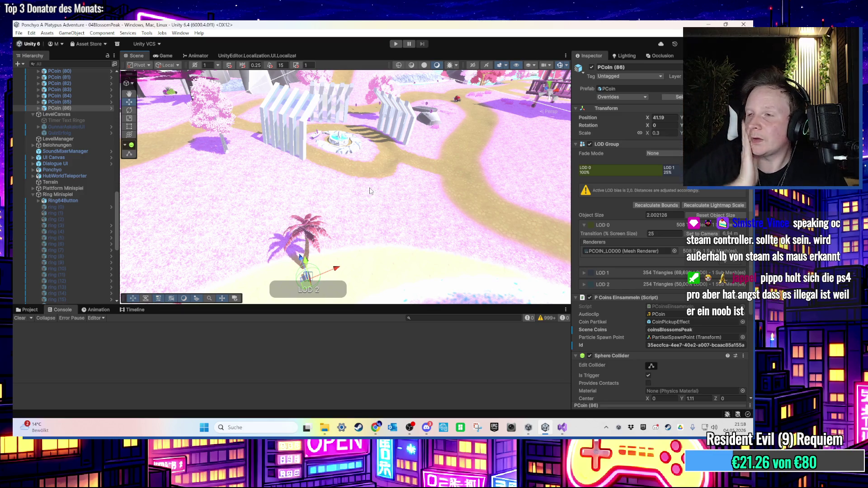
{"action": "mouse_move", "coordinate": [369, 183]}
{"action": "left_mouse_down"}
{"action": "mouse_move", "coordinate": [359, 172]}
{"action": "mouse_move", "coordinate": [430, 232]}
{"action": "left_mouse_up"}
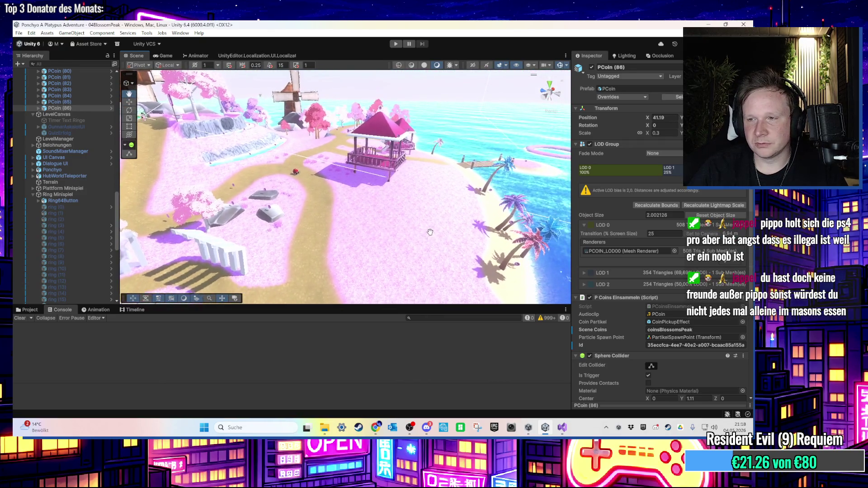
{"action": "key", "text": "f"}
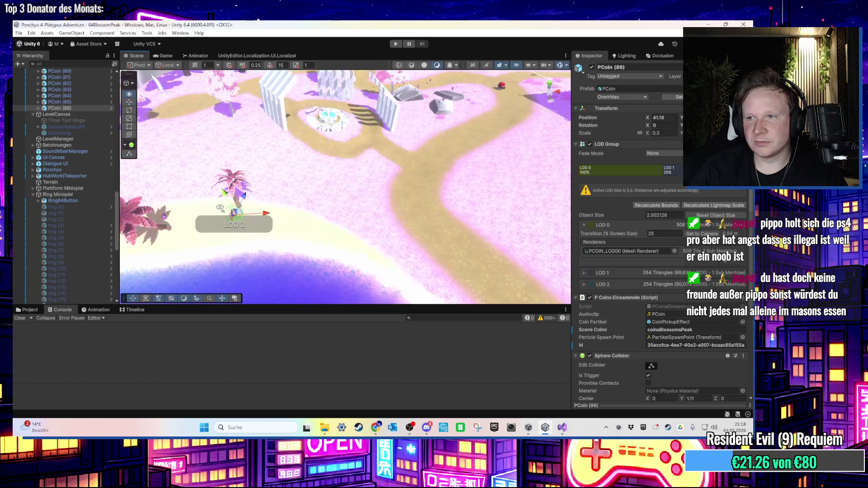
{"action": "mouse_move", "coordinate": [331, 186]}
{"action": "left_mouse_down"}
{"action": "mouse_move", "coordinate": [371, 202]}
{"action": "mouse_move", "coordinate": [423, 170]}
{"action": "mouse_move", "coordinate": [442, 191]}
{"action": "mouse_move", "coordinate": [342, 184]}
{"action": "left_mouse_up"}
{"action": "scroll", "coordinate": [342, 181], "scroll_direction": "down", "scroll_amount": 5}
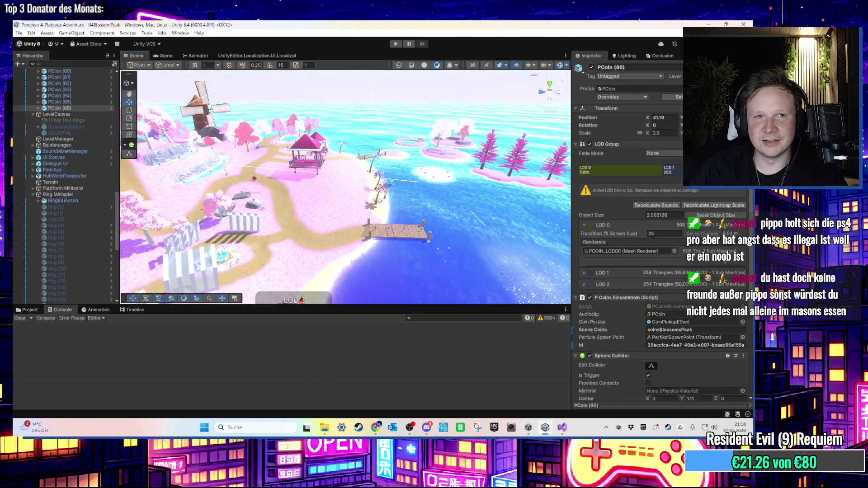
{"action": "scroll", "coordinate": [340, 176], "scroll_direction": "up", "scroll_amount": 5}
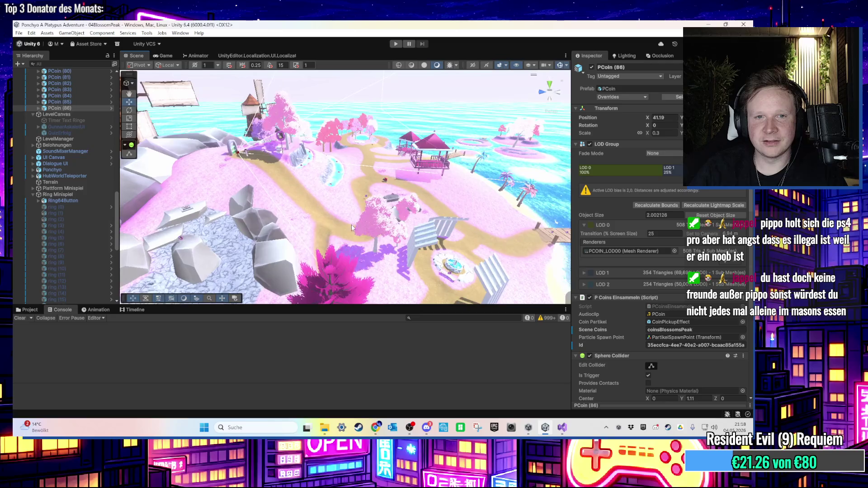
{"action": "key", "text": "ctrl+d"}
- Place PCoin (87) on the path and duplicate it as PCoin (88) further up
{"action": "mouse_move", "coordinate": [464, 274]}
{"action": "left_mouse_down"}
{"action": "mouse_move", "coordinate": [280, 215]}
{"action": "mouse_move", "coordinate": [271, 196]}
{"action": "mouse_move", "coordinate": [284, 262]}
{"action": "mouse_move", "coordinate": [280, 239]}
{"action": "mouse_move", "coordinate": [275, 248]}
{"action": "mouse_move", "coordinate": [265, 233]}
{"action": "left_mouse_up"}
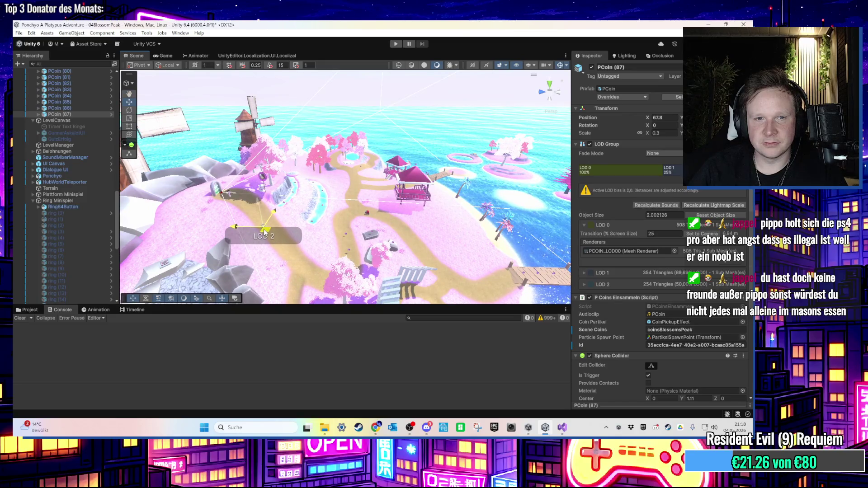
{"action": "key", "text": "f"}
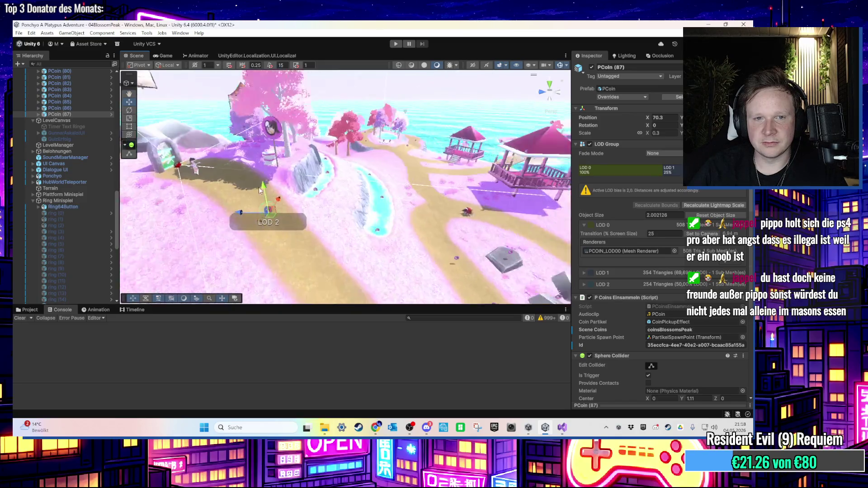
{"action": "scroll", "coordinate": [362, 186], "scroll_direction": "down", "scroll_amount": 3}
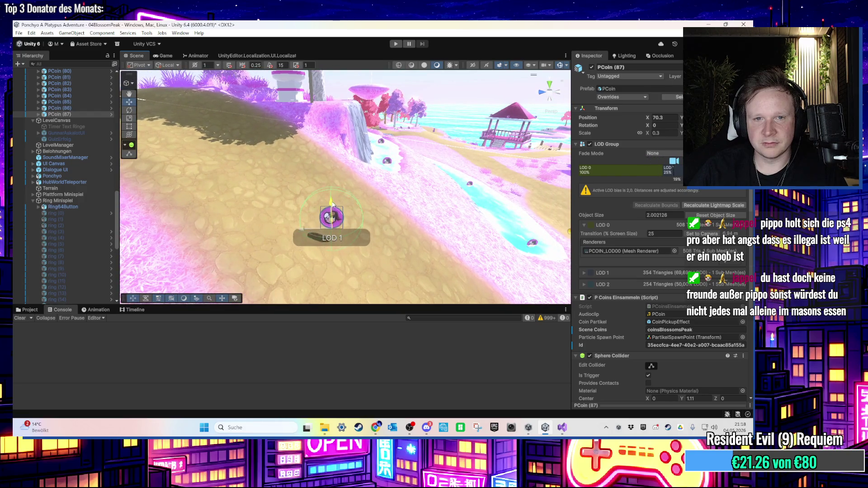
{"action": "scroll", "coordinate": [316, 164], "scroll_direction": "up", "scroll_amount": 3}
{"action": "scroll", "coordinate": [316, 165], "scroll_direction": "down", "scroll_amount": 2}
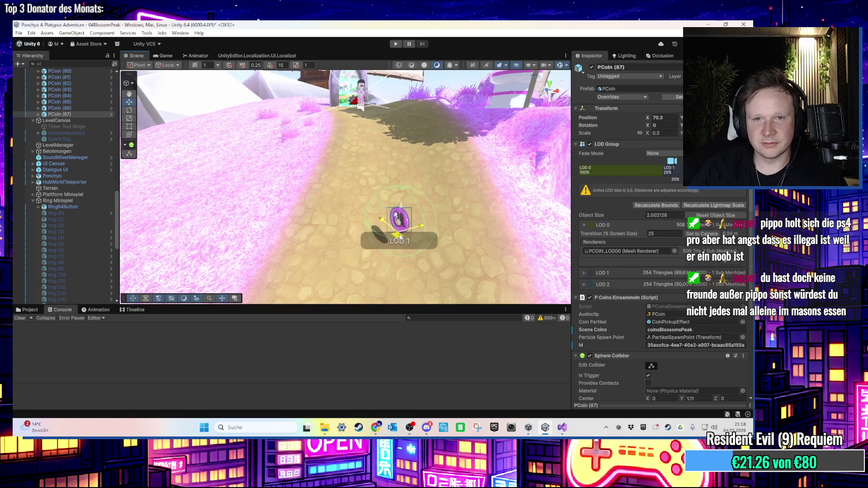
{"action": "mouse_move", "coordinate": [398, 233]}
{"action": "left_mouse_down"}
{"action": "mouse_move", "coordinate": [334, 221]}
{"action": "mouse_move", "coordinate": [420, 160]}
{"action": "mouse_move", "coordinate": [401, 207]}
{"action": "left_mouse_up"}
{"action": "key", "text": "ctrl+d"}
{"action": "mouse_move", "coordinate": [405, 264]}
{"action": "left_mouse_down"}
{"action": "mouse_move", "coordinate": [445, 167]}
{"action": "mouse_move", "coordinate": [425, 201]}
{"action": "left_mouse_up"}
{"action": "scroll", "coordinate": [423, 208], "scroll_direction": "up", "scroll_amount": 5}
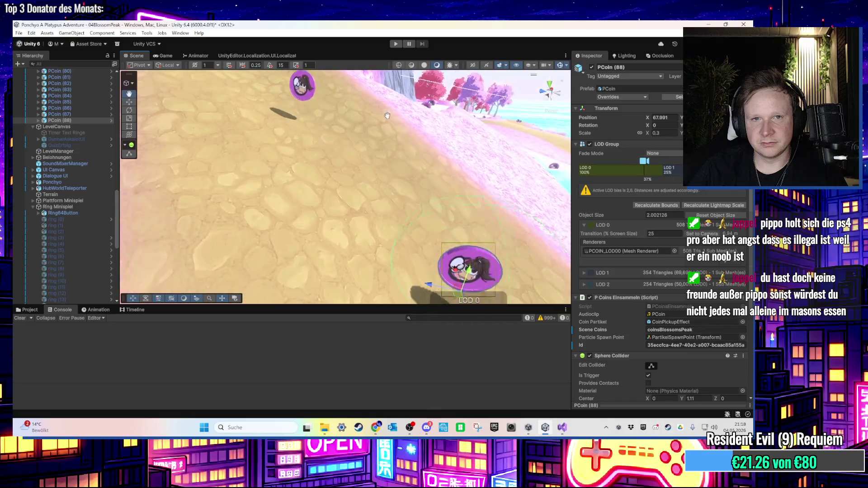
{"action": "scroll", "coordinate": [439, 241], "scroll_direction": "down", "scroll_amount": 5}
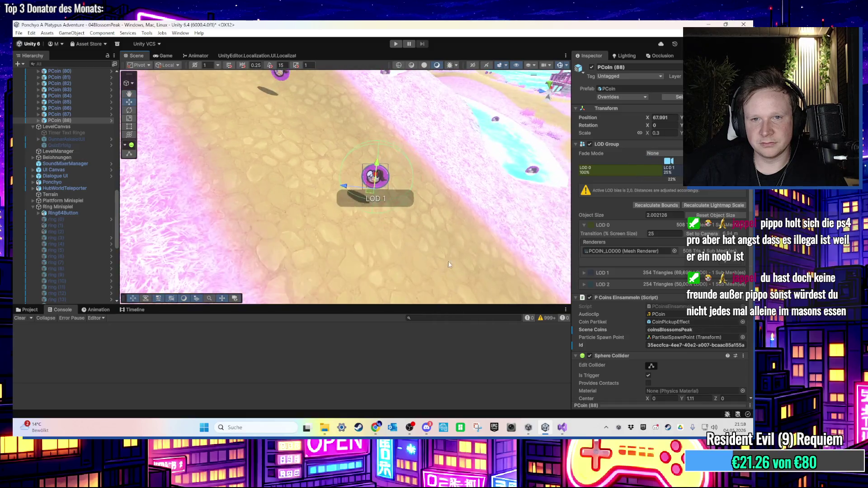
- Duplicate the coin as PCoin (89) and place it further along the path
{"action": "key", "text": "ctrl+d"}
{"action": "mouse_move", "coordinate": [374, 199]}
{"action": "left_mouse_down"}
{"action": "mouse_move", "coordinate": [456, 244]}
{"action": "mouse_move", "coordinate": [372, 193]}
{"action": "mouse_move", "coordinate": [400, 203]}
{"action": "mouse_move", "coordinate": [399, 232]}
{"action": "mouse_move", "coordinate": [370, 176]}
{"action": "mouse_move", "coordinate": [388, 263]}
{"action": "mouse_move", "coordinate": [388, 224]}
{"action": "mouse_move", "coordinate": [420, 239]}
{"action": "mouse_move", "coordinate": [412, 241]}
{"action": "left_mouse_up"}
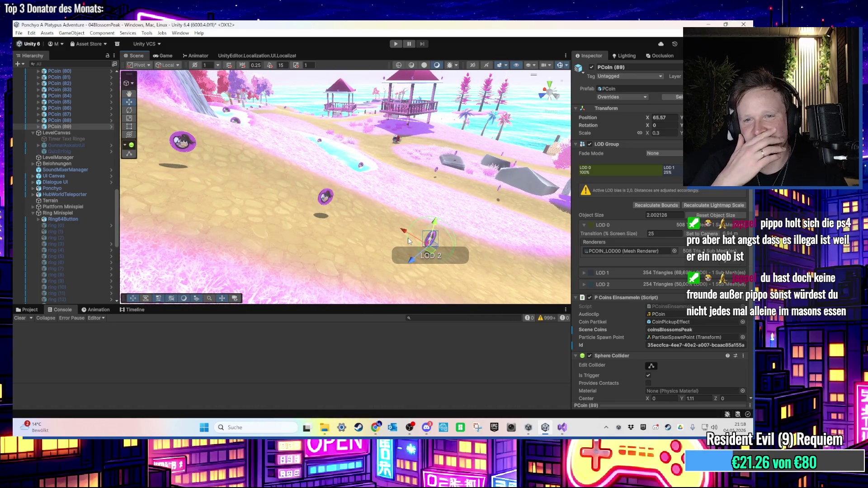
{"action": "scroll", "coordinate": [403, 243], "scroll_direction": "down", "scroll_amount": 2}
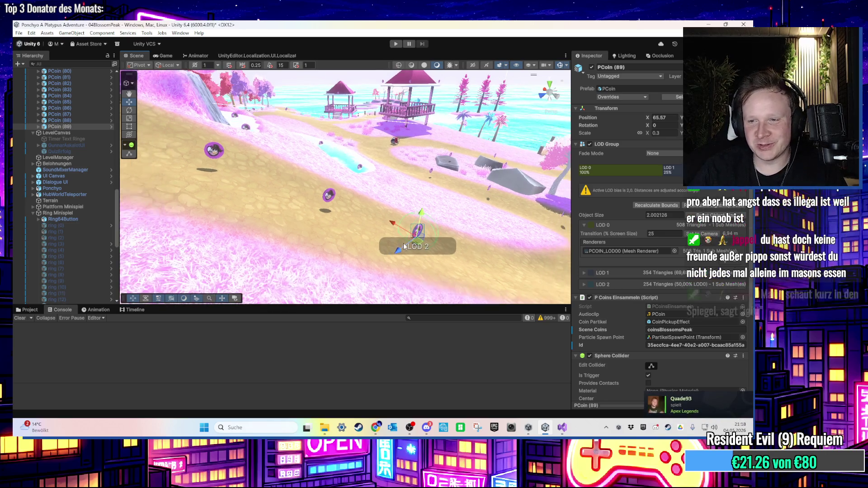
{"action": "scroll", "coordinate": [343, 228], "scroll_direction": "up", "scroll_amount": 5}
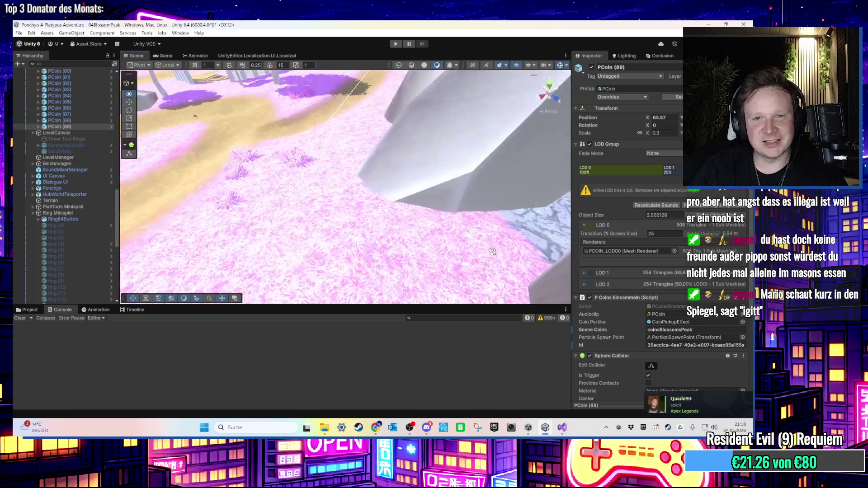
{"action": "scroll", "coordinate": [343, 228], "scroll_direction": "down", "scroll_amount": 5}
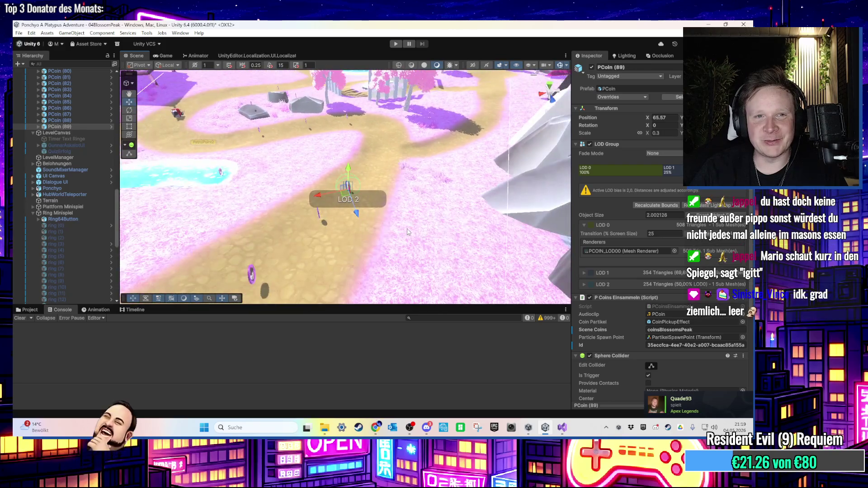
{"action": "left_click_drag", "start_coordinate": [406, 229], "coordinate": [403, 282]}
{"action": "scroll", "coordinate": [402, 272], "scroll_direction": "down", "scroll_amount": 2}
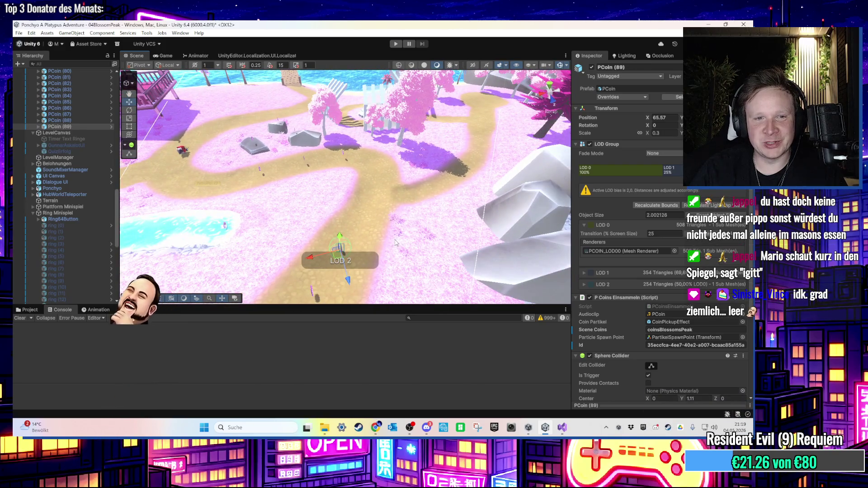
{"action": "scroll", "coordinate": [393, 242], "scroll_direction": "down", "scroll_amount": 1}
{"action": "mouse_move", "coordinate": [393, 242]}
{"action": "left_mouse_down"}
{"action": "mouse_move", "coordinate": [390, 253]}
{"action": "mouse_move", "coordinate": [458, 165]}
{"action": "left_mouse_up"}
- Duplicate the coin as PCoin (90) and move it up the path to X 36.5
{"action": "key", "text": "ctrl+d"}
{"action": "scroll", "coordinate": [458, 165], "scroll_direction": "up", "scroll_amount": 3}
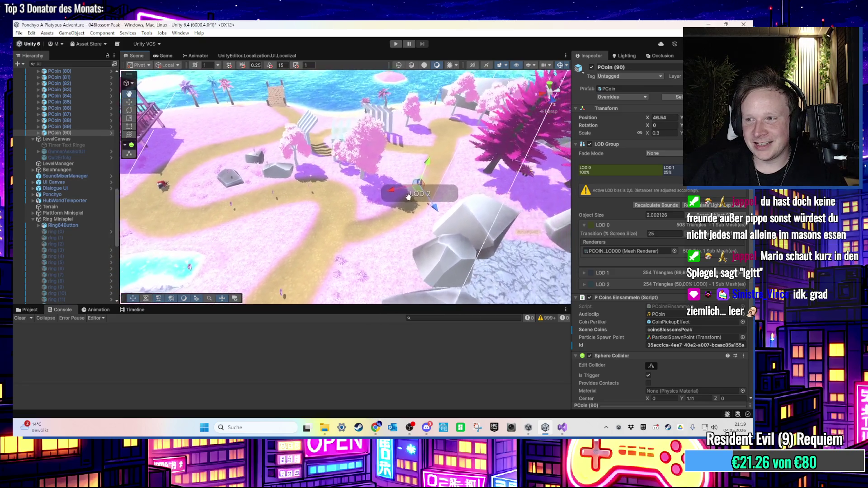
{"action": "mouse_move", "coordinate": [413, 181]}
{"action": "left_mouse_down"}
{"action": "mouse_move", "coordinate": [447, 127]}
{"action": "mouse_move", "coordinate": [442, 146]}
{"action": "left_mouse_up"}
{"action": "key", "text": "f"}
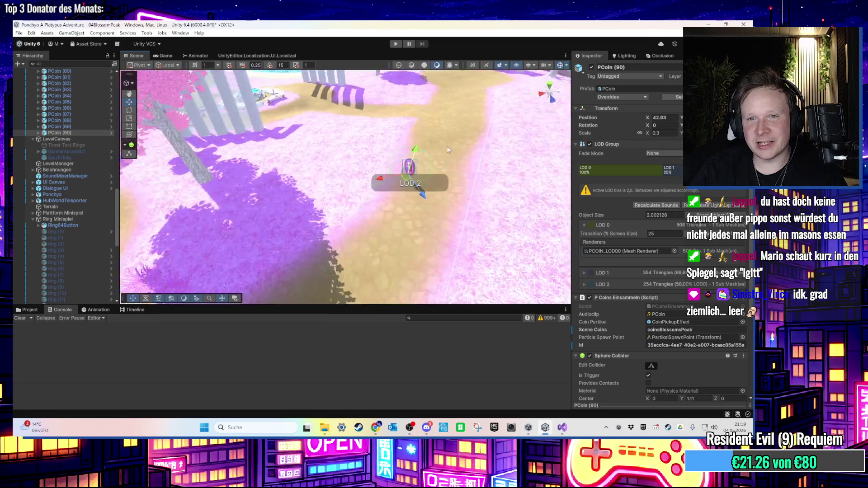
{"action": "left_click_drag", "start_coordinate": [347, 201], "coordinate": [452, 106]}
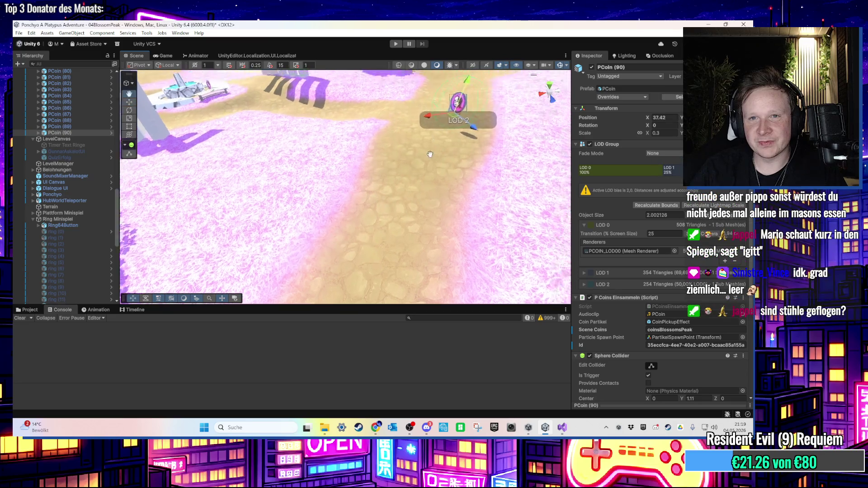
{"action": "mouse_move", "coordinate": [417, 181]}
{"action": "left_mouse_down"}
{"action": "mouse_move", "coordinate": [410, 223]}
{"action": "mouse_move", "coordinate": [403, 176]}
{"action": "left_mouse_up"}
{"action": "key", "text": "f"}
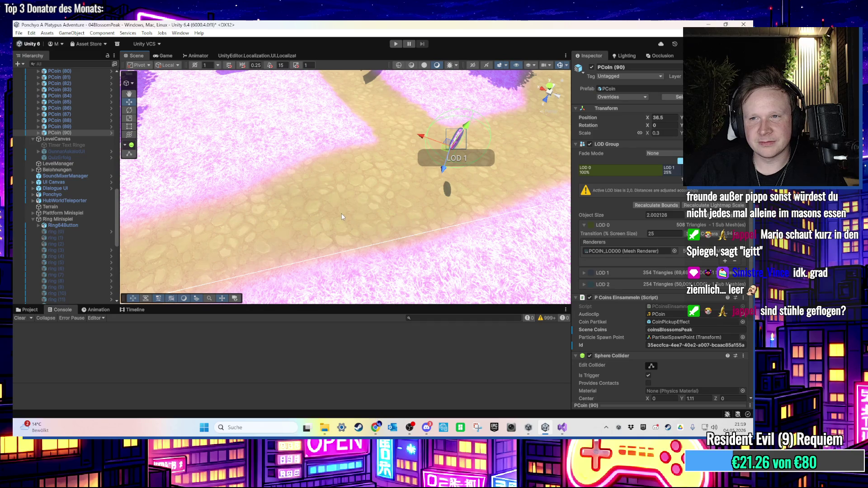
{"action": "mouse_move", "coordinate": [341, 214]}
{"action": "left_mouse_down"}
{"action": "mouse_move", "coordinate": [364, 187]}
{"action": "mouse_move", "coordinate": [357, 168]}
{"action": "mouse_move", "coordinate": [335, 184]}
{"action": "mouse_move", "coordinate": [307, 229]}
{"action": "left_mouse_up"}
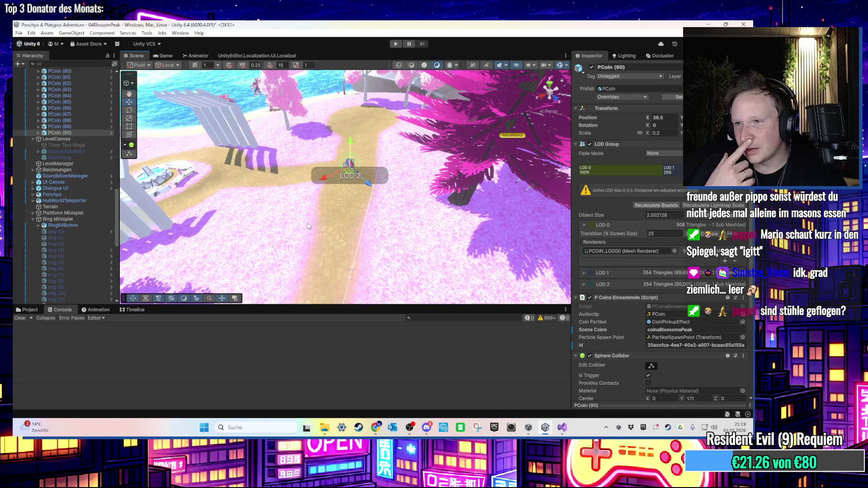
{"action": "mouse_move", "coordinate": [312, 230]}
{"action": "left_mouse_down"}
{"action": "mouse_move", "coordinate": [351, 225]}
{"action": "mouse_move", "coordinate": [342, 264]}
{"action": "mouse_move", "coordinate": [360, 241]}
{"action": "mouse_move", "coordinate": [295, 250]}
{"action": "mouse_move", "coordinate": [243, 224]}
{"action": "left_mouse_up"}
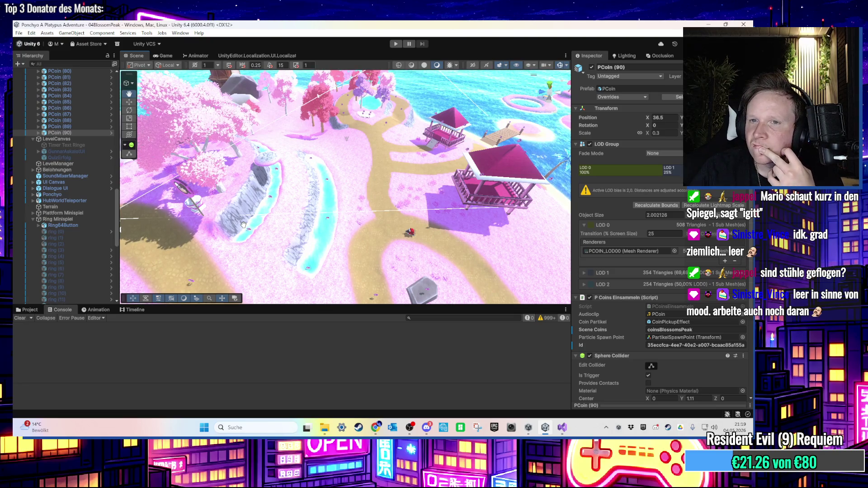
{"action": "mouse_move", "coordinate": [243, 224]}
{"action": "left_mouse_down"}
{"action": "mouse_move", "coordinate": [122, 223]}
{"action": "mouse_move", "coordinate": [196, 213]}
{"action": "mouse_move", "coordinate": [344, 137]}
{"action": "mouse_move", "coordinate": [340, 154]}
{"action": "left_mouse_up"}
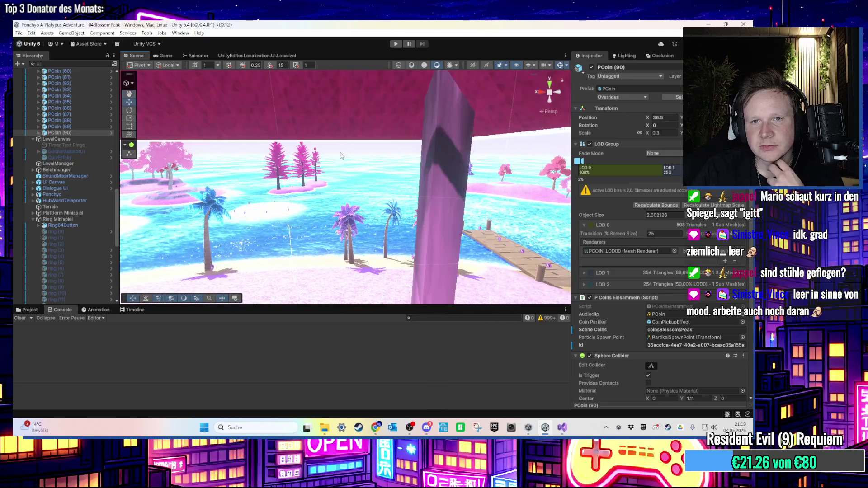
- Frame the pink pavilion and glance at the Windows calendar panel
{"action": "key", "text": "Down"}
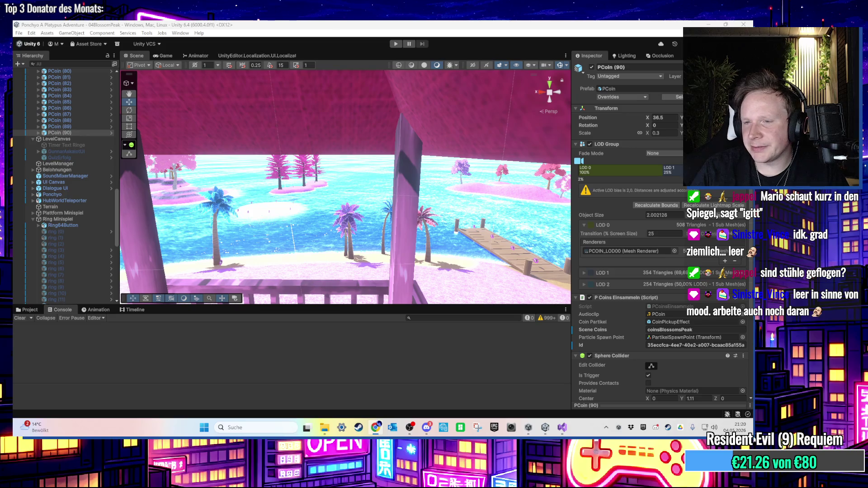
{"action": "left_click", "coordinate": [736, 428]}
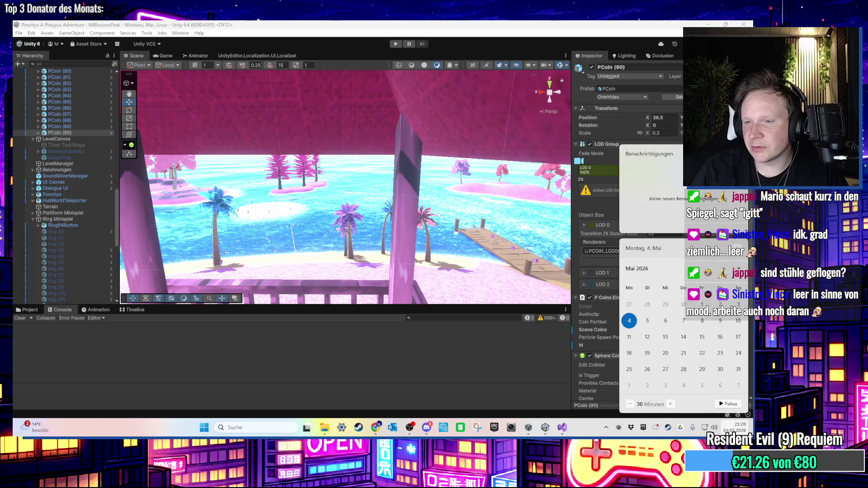
{"action": "key", "text": "Escape"}
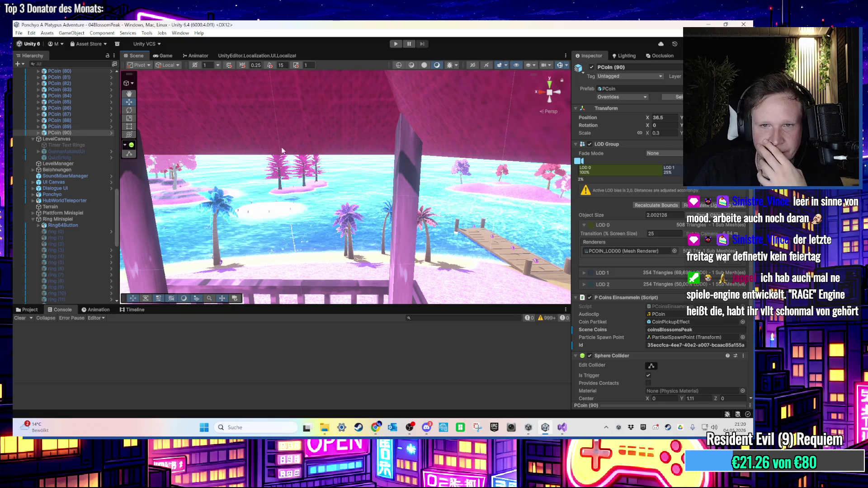
- Orbit over the pavilion's pink roof and railings, then return to the Steam store window
{"action": "left_click_drag", "start_coordinate": [281, 147], "coordinate": [379, 177]}
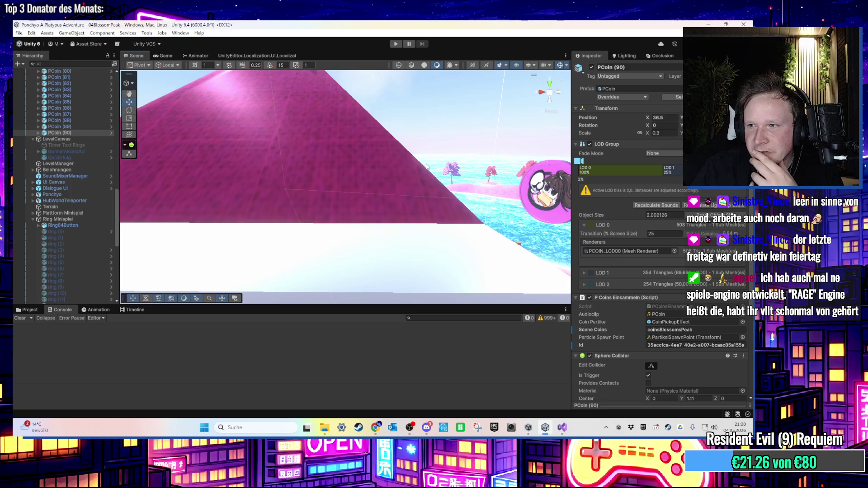
{"action": "mouse_move", "coordinate": [426, 166]}
{"action": "left_mouse_down"}
{"action": "mouse_move", "coordinate": [346, 232]}
{"action": "mouse_move", "coordinate": [353, 233]}
{"action": "left_mouse_up"}
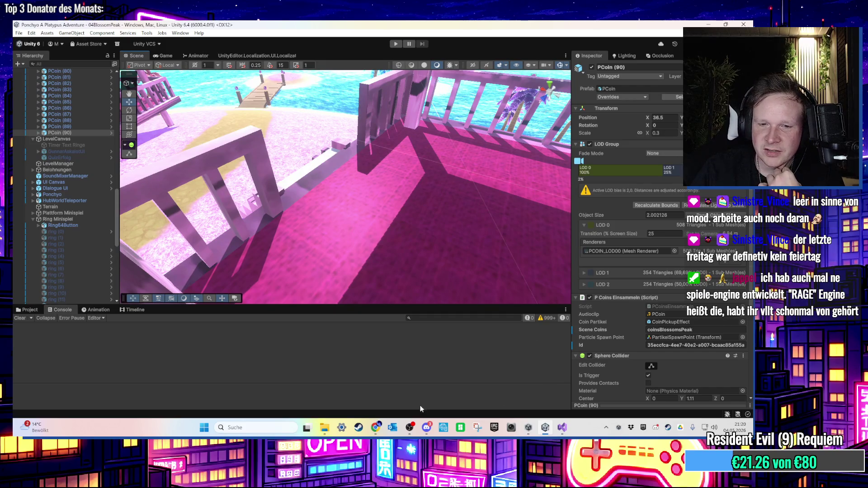
{"action": "left_click", "coordinate": [668, 427]}
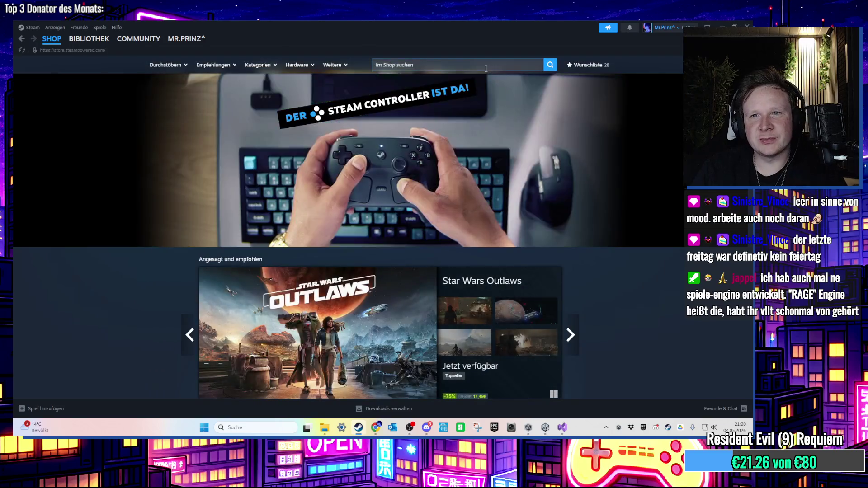
- Search the store for 'rage' and view its buggy screenshot and trailer
{"action": "left_click", "coordinate": [484, 66]}
{"action": "type", "text": "rage"}
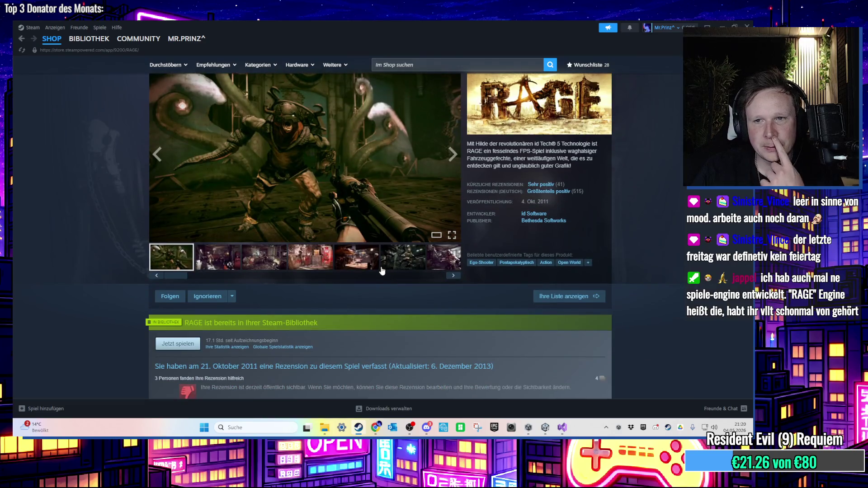
{"action": "left_click", "coordinate": [350, 260]}
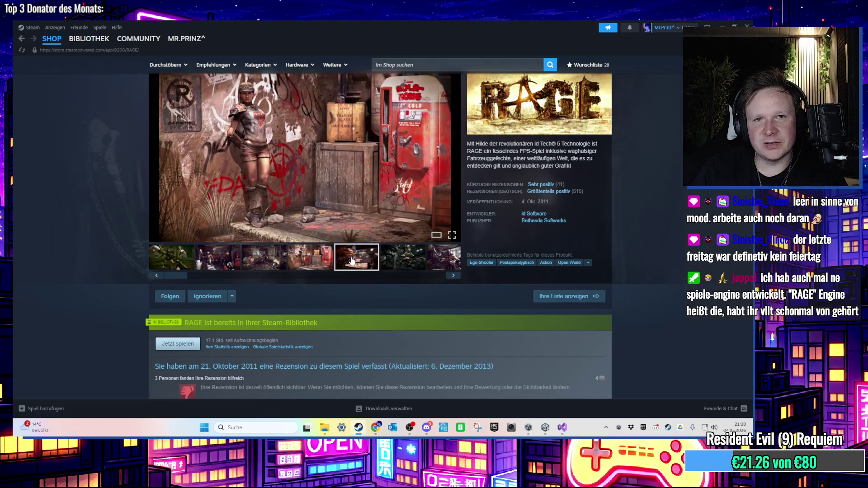
{"action": "scroll", "coordinate": [353, 262], "scroll_direction": "up", "scroll_amount": 1}
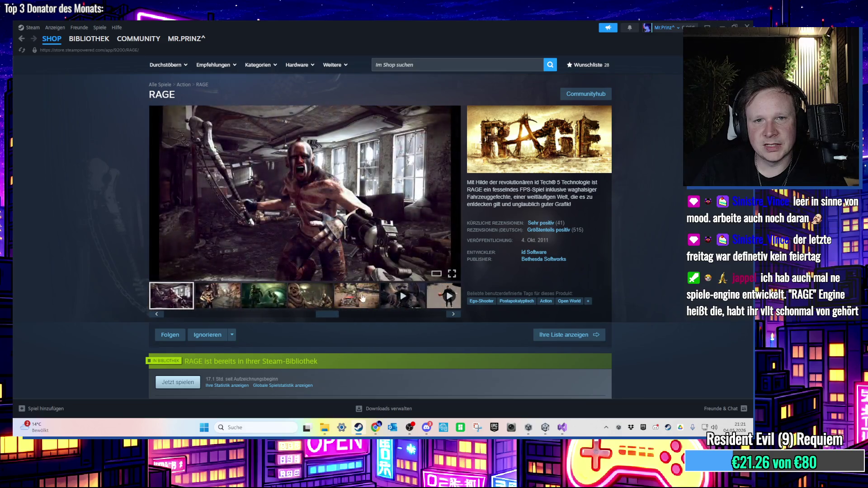
{"action": "left_click", "coordinate": [352, 300]}
{"action": "left_click", "coordinate": [394, 301]}
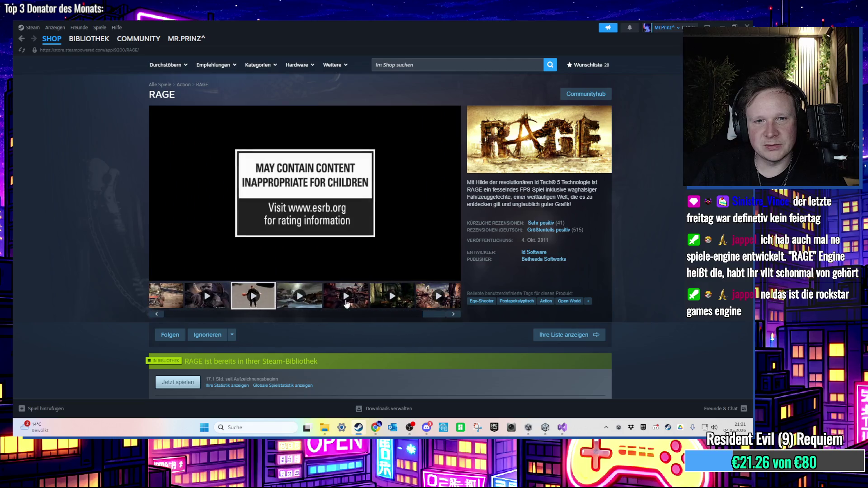
{"action": "left_click", "coordinate": [174, 307]}
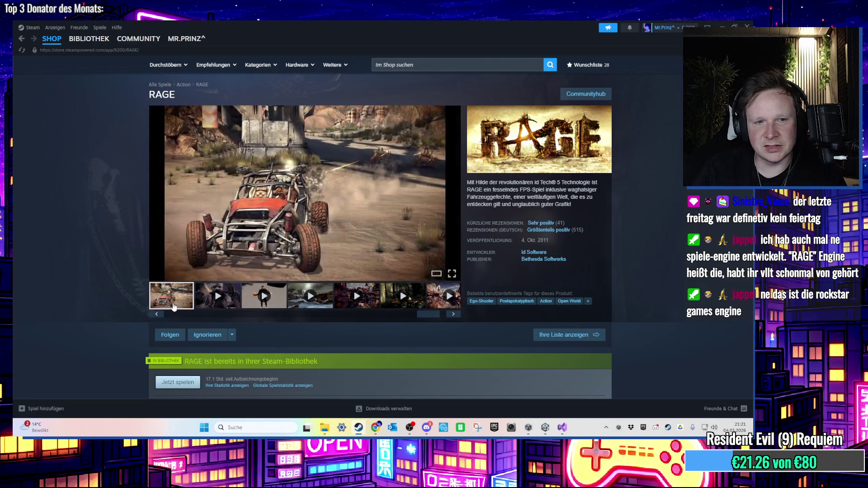
- Step through the RAGE screenshots, from mutant to dusk street and skull-barrel room, and back
{"action": "scroll", "coordinate": [243, 312], "scroll_direction": "down", "scroll_amount": 5}
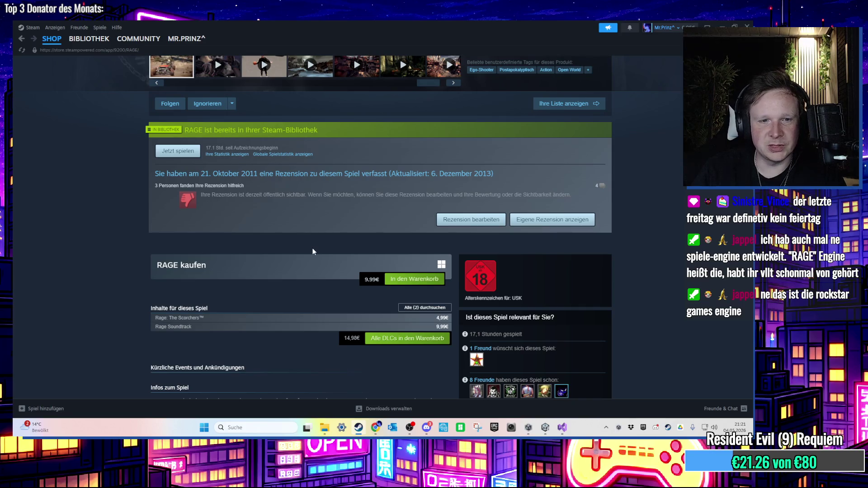
{"action": "scroll", "coordinate": [313, 252], "scroll_direction": "up", "scroll_amount": 4}
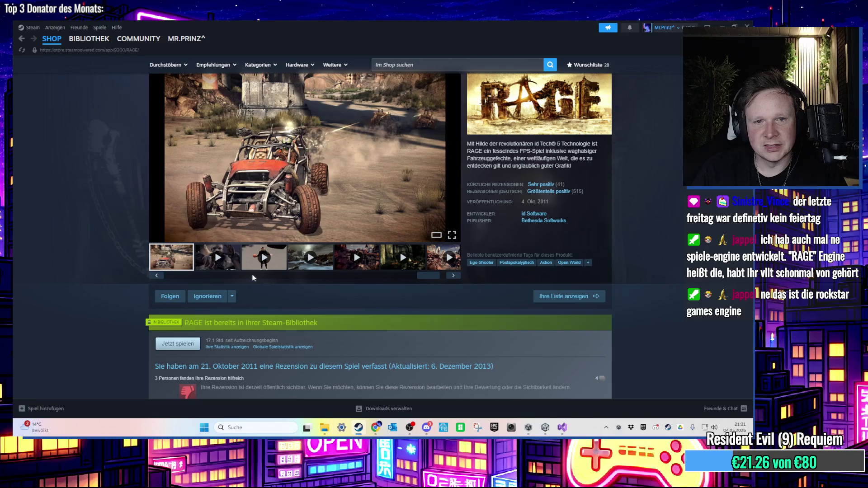
{"action": "left_click", "coordinate": [253, 274]}
{"action": "left_click", "coordinate": [264, 267]}
{"action": "left_click", "coordinate": [316, 267]}
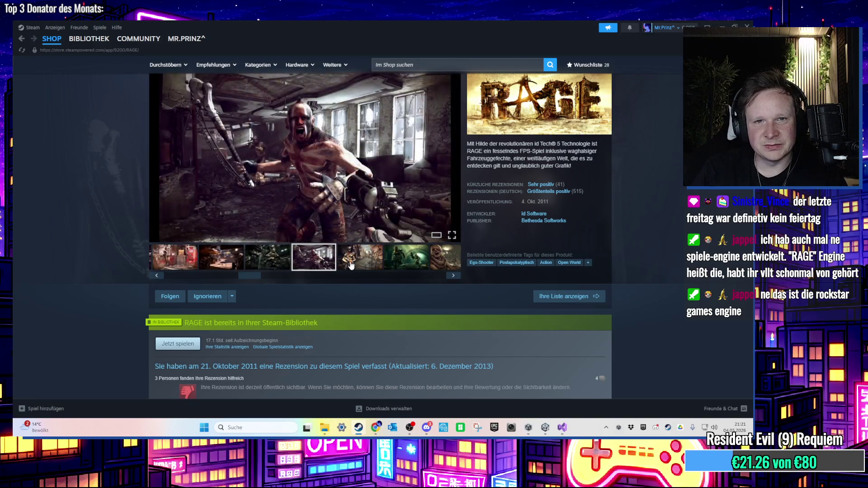
{"action": "left_click", "coordinate": [351, 265]}
{"action": "left_click", "coordinate": [221, 265]}
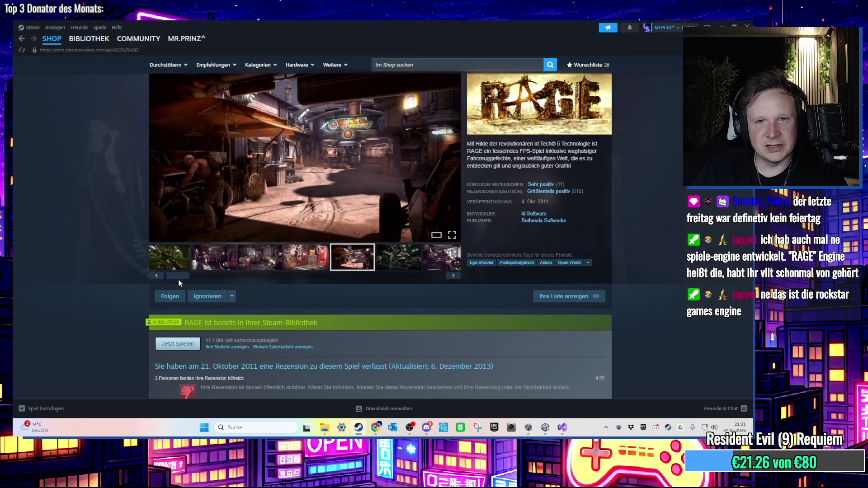
{"action": "left_click", "coordinate": [270, 263]}
{"action": "left_click", "coordinate": [232, 264]}
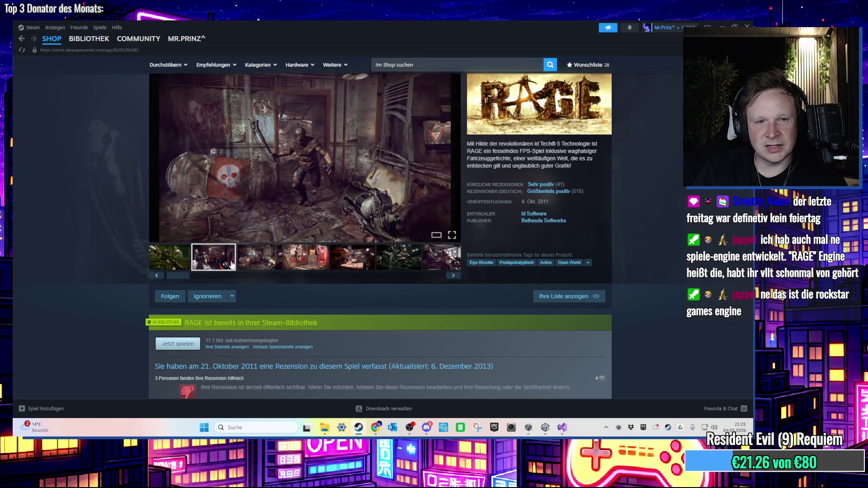
{"action": "left_click", "coordinate": [189, 263]}
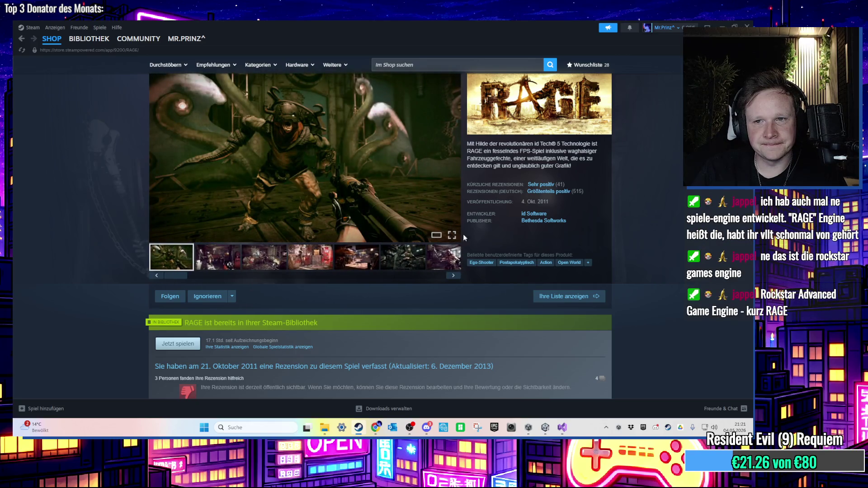
{"action": "mouse_move", "coordinate": [553, 192]}
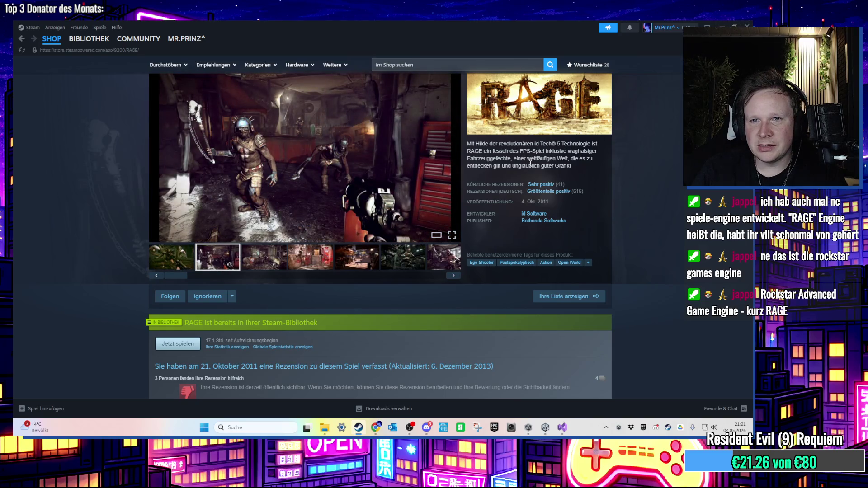
{"action": "scroll", "coordinate": [526, 159], "scroll_direction": "up", "scroll_amount": 2}
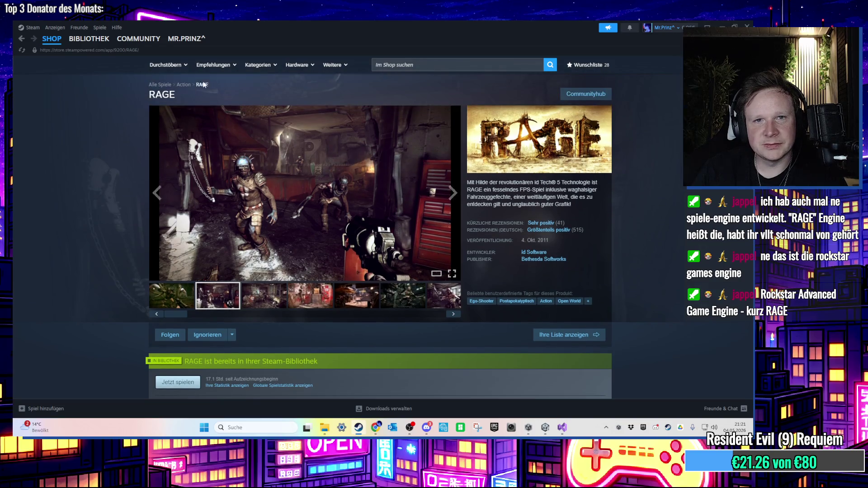
- Start the Abiotic Factor update from the Library and close Steam
{"action": "left_click", "coordinate": [89, 38]}
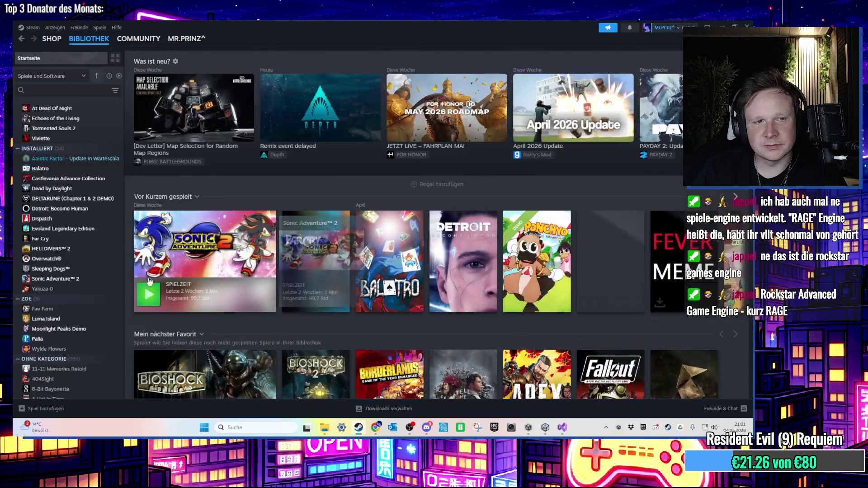
{"action": "double_click", "coordinate": [69, 159]}
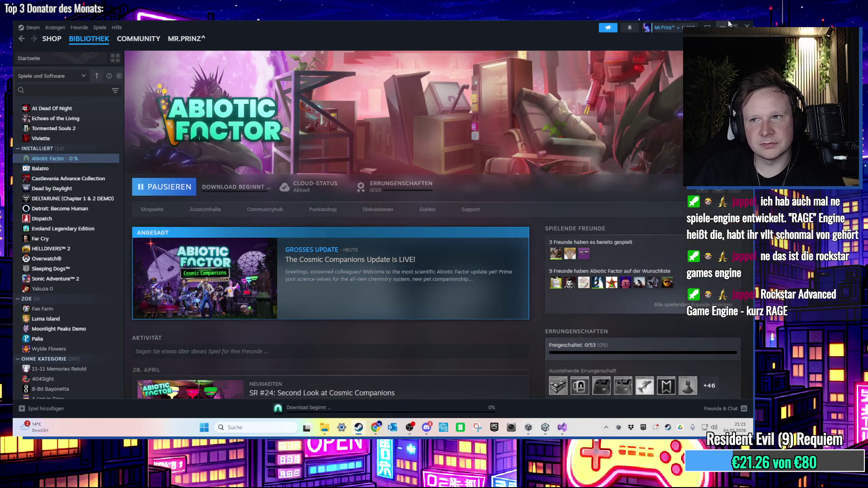
{"action": "left_click", "coordinate": [747, 26]}
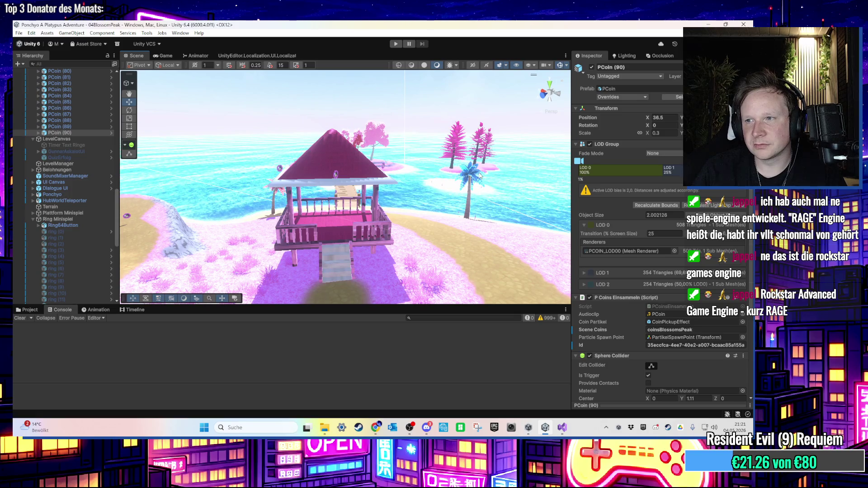
- Select PCoin (91) and move it to a new spot by the water
{"action": "mouse_move", "coordinate": [494, 256]}
{"action": "left_mouse_down"}
{"action": "mouse_move", "coordinate": [448, 258]}
{"action": "mouse_move", "coordinate": [400, 234]}
{"action": "mouse_move", "coordinate": [400, 260]}
{"action": "mouse_move", "coordinate": [529, 227]}
{"action": "mouse_move", "coordinate": [351, 255]}
{"action": "left_mouse_up"}
{"action": "mouse_move", "coordinate": [311, 198]}
{"action": "left_mouse_down"}
{"action": "mouse_move", "coordinate": [467, 198]}
{"action": "mouse_move", "coordinate": [527, 236]}
{"action": "left_mouse_up"}
{"action": "left_click", "coordinate": [547, 248]}
{"action": "key", "text": "f"}
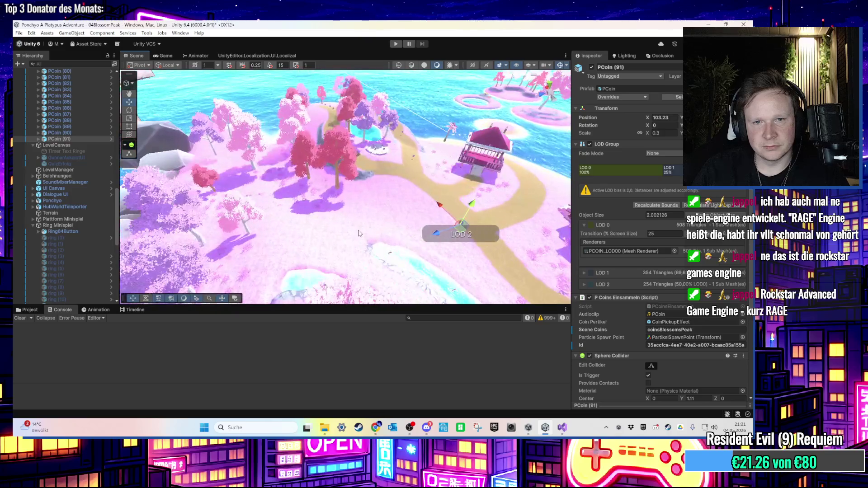
{"action": "scroll", "coordinate": [404, 179], "scroll_direction": "up", "scroll_amount": 5}
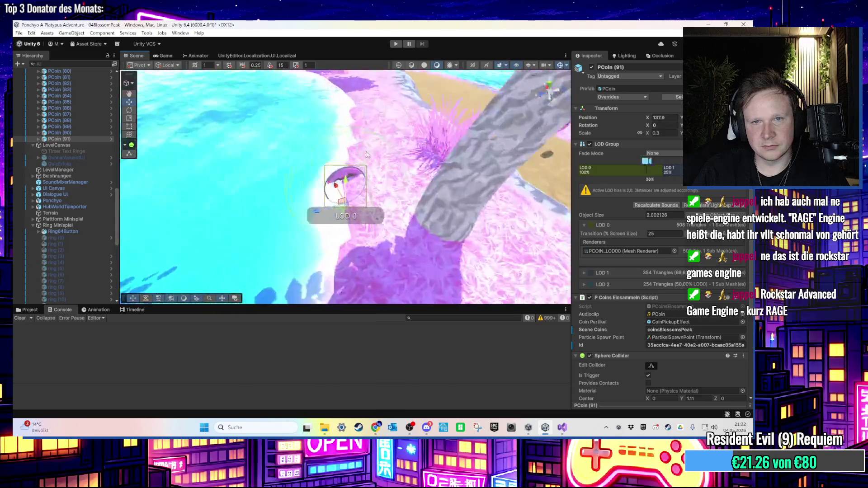
{"action": "mouse_move", "coordinate": [349, 212]}
{"action": "left_mouse_down"}
{"action": "mouse_move", "coordinate": [236, 231]}
{"action": "mouse_move", "coordinate": [266, 187]}
{"action": "mouse_move", "coordinate": [374, 183]}
{"action": "mouse_move", "coordinate": [364, 163]}
{"action": "mouse_move", "coordinate": [367, 138]}
{"action": "mouse_move", "coordinate": [368, 195]}
{"action": "mouse_move", "coordinate": [374, 88]}
{"action": "left_mouse_up"}
- Duplicate the coin as PCoin (92), viewing it from above the pond
{"action": "key", "text": "ctrl+d"}
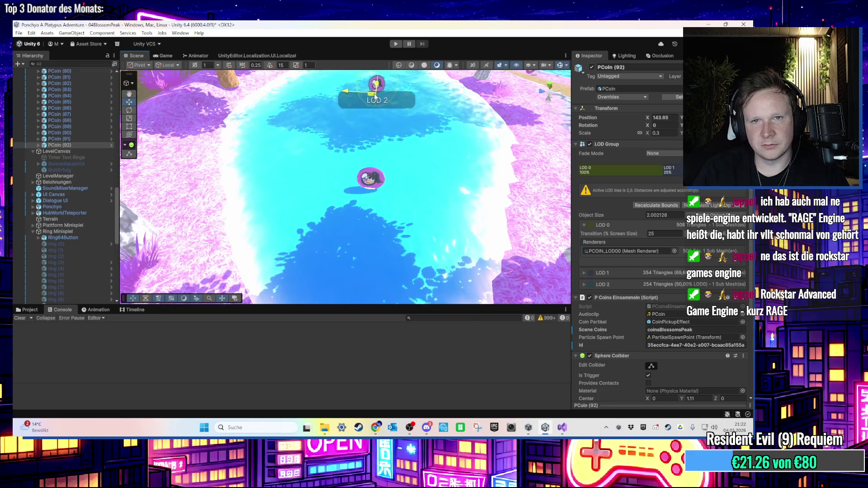
{"action": "scroll", "coordinate": [370, 185], "scroll_direction": "up", "scroll_amount": 3}
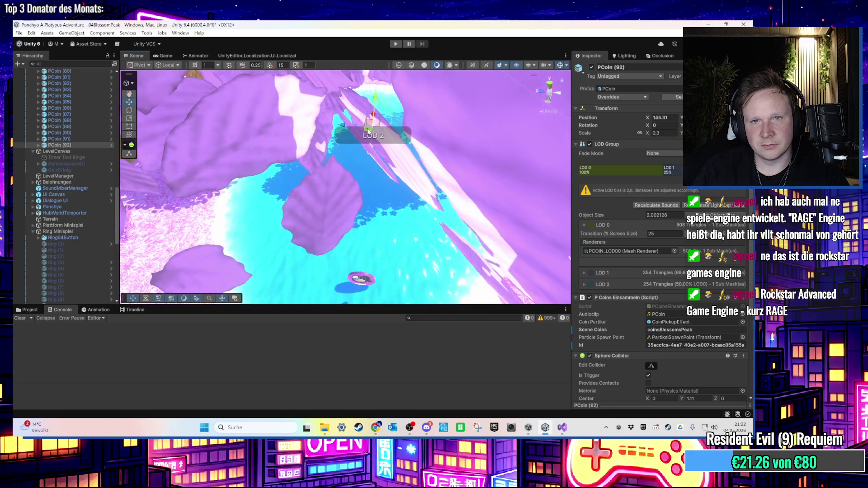
{"action": "scroll", "coordinate": [370, 181], "scroll_direction": "down", "scroll_amount": 5}
{"action": "mouse_move", "coordinate": [320, 175]}
{"action": "left_mouse_down"}
{"action": "mouse_move", "coordinate": [398, 185]}
{"action": "mouse_move", "coordinate": [471, 211]}
{"action": "left_mouse_up"}
{"action": "scroll", "coordinate": [398, 185], "scroll_direction": "down", "scroll_amount": 6}
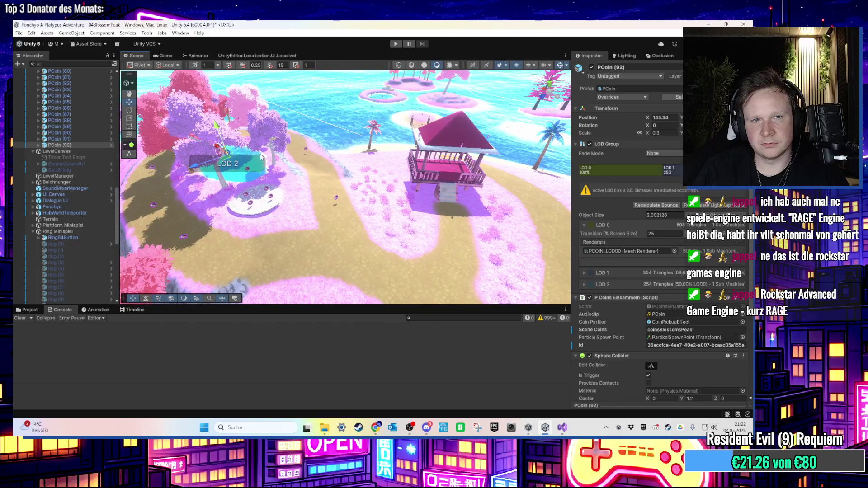
- Duplicate again as PCoin (93) and place it on the hut at X 115.07
{"action": "key", "text": "ctrl+d"}
{"action": "left_click_drag", "start_coordinate": [223, 167], "coordinate": [452, 188]}
{"action": "key", "text": "f"}
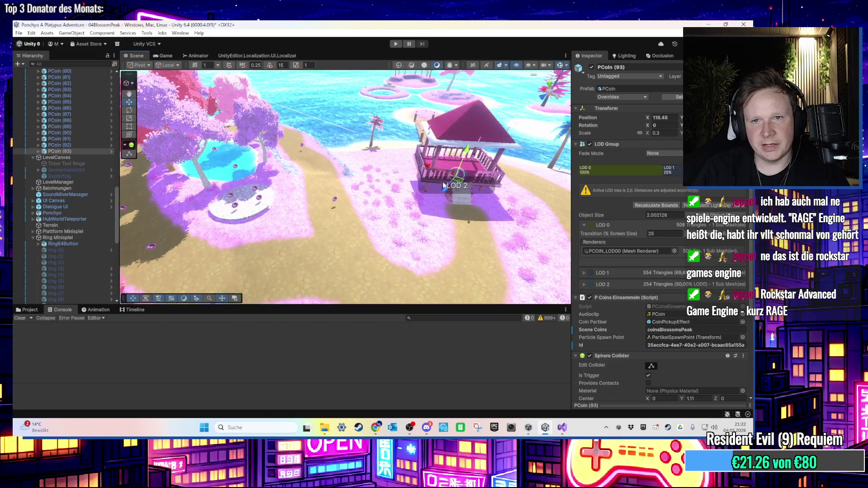
{"action": "mouse_move", "coordinate": [388, 185]}
{"action": "left_mouse_down"}
{"action": "mouse_move", "coordinate": [407, 186]}
{"action": "mouse_move", "coordinate": [382, 193]}
{"action": "mouse_move", "coordinate": [422, 198]}
{"action": "mouse_move", "coordinate": [251, 196]}
{"action": "mouse_move", "coordinate": [369, 204]}
{"action": "left_mouse_up"}
{"action": "mouse_move", "coordinate": [365, 164]}
{"action": "left_mouse_down"}
{"action": "mouse_move", "coordinate": [346, 240]}
{"action": "mouse_move", "coordinate": [341, 220]}
{"action": "mouse_move", "coordinate": [365, 187]}
{"action": "mouse_move", "coordinate": [389, 195]}
{"action": "left_mouse_up"}
- Duplicate PCoin (93) as PCoin (94), set it by the gazebo stairs, and orbit to check
{"action": "scroll", "coordinate": [594, 264], "scroll_direction": "down", "scroll_amount": 5}
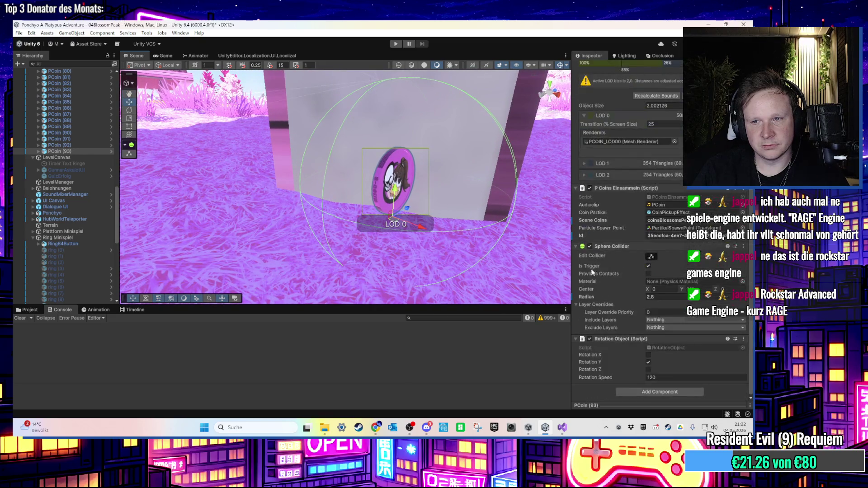
{"action": "mouse_move", "coordinate": [447, 230]}
{"action": "left_mouse_down"}
{"action": "mouse_move", "coordinate": [396, 226]}
{"action": "mouse_move", "coordinate": [356, 253]}
{"action": "mouse_move", "coordinate": [235, 203]}
{"action": "mouse_move", "coordinate": [308, 200]}
{"action": "mouse_move", "coordinate": [265, 192]}
{"action": "mouse_move", "coordinate": [438, 259]}
{"action": "left_mouse_up"}
{"action": "key", "text": "ctrl+d"}
{"action": "left_click_drag", "start_coordinate": [492, 264], "coordinate": [310, 188]}
{"action": "key", "text": "f"}
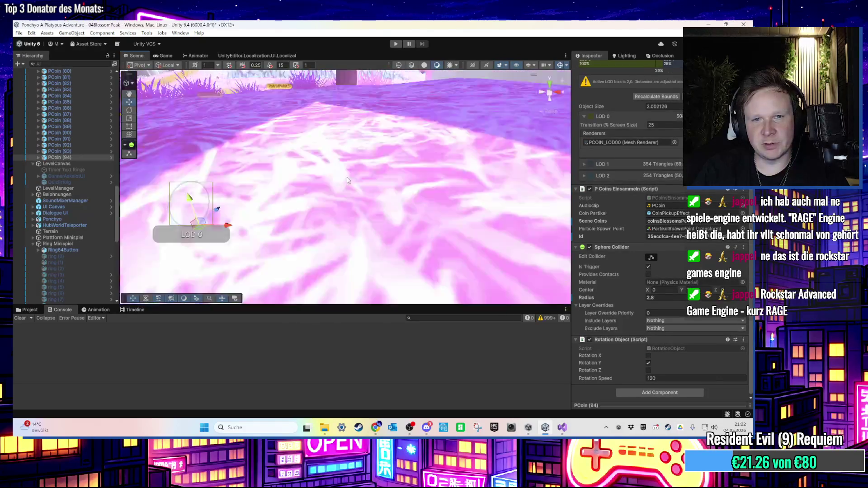
{"action": "mouse_move", "coordinate": [259, 213]}
{"action": "left_mouse_down"}
{"action": "mouse_move", "coordinate": [418, 209]}
{"action": "mouse_move", "coordinate": [464, 151]}
{"action": "mouse_move", "coordinate": [429, 216]}
{"action": "left_mouse_up"}
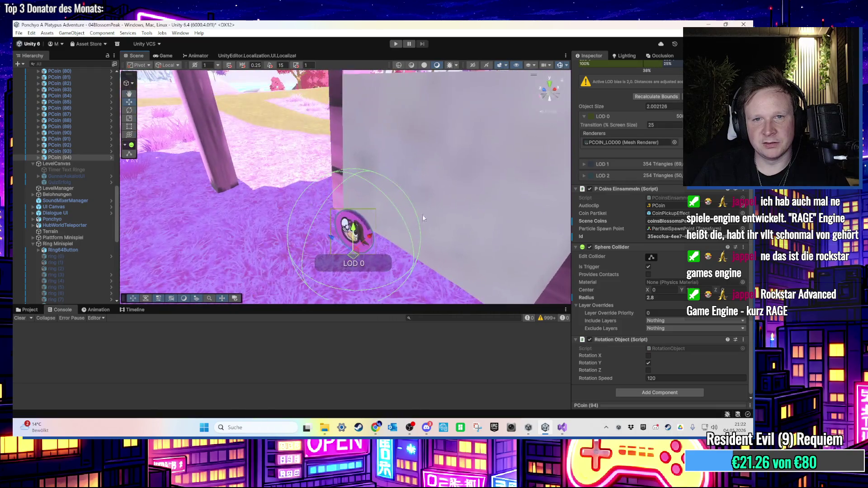
{"action": "mouse_move", "coordinate": [356, 254]}
{"action": "left_mouse_down"}
{"action": "mouse_move", "coordinate": [400, 281]}
{"action": "mouse_move", "coordinate": [292, 296]}
{"action": "mouse_move", "coordinate": [358, 211]}
{"action": "mouse_move", "coordinate": [433, 210]}
{"action": "mouse_move", "coordinate": [374, 215]}
{"action": "mouse_move", "coordinate": [328, 206]}
{"action": "left_mouse_up"}
{"action": "scroll", "coordinate": [328, 206], "scroll_direction": "down", "scroll_amount": 5}
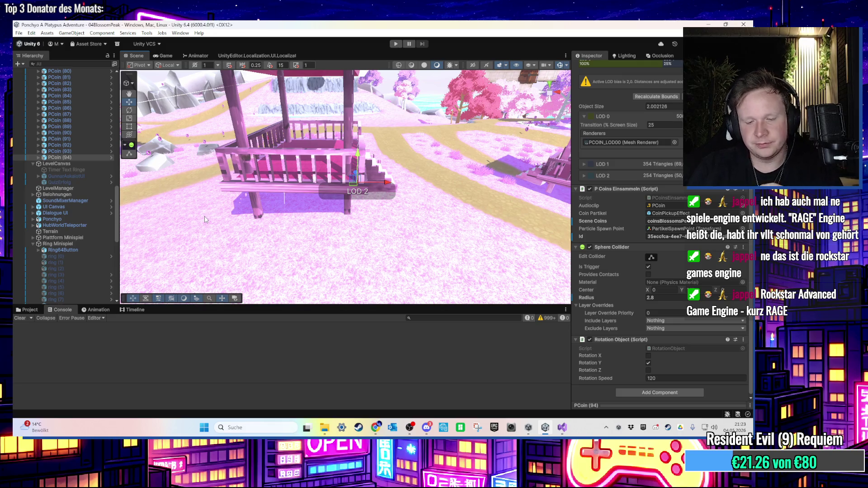
{"action": "left_click", "coordinate": [88, 158]}
{"action": "scroll", "coordinate": [256, 154], "scroll_direction": "down", "scroll_amount": 6}
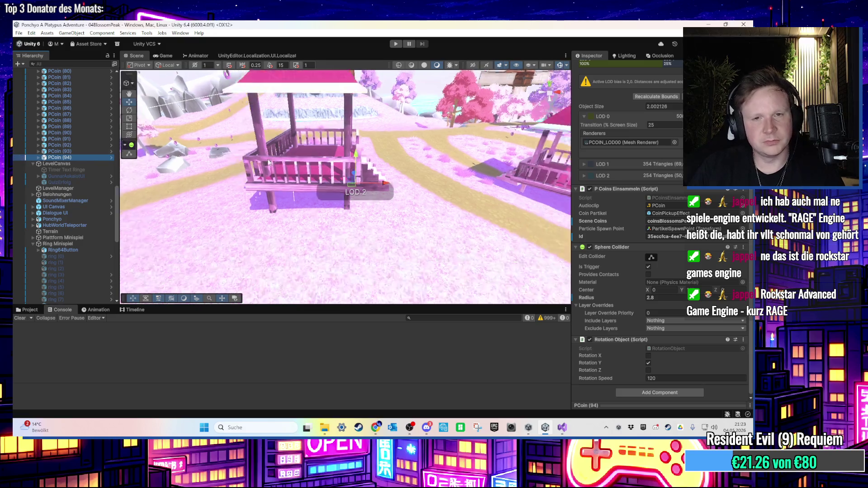
{"action": "scroll", "coordinate": [257, 154], "scroll_direction": "up", "scroll_amount": 6}
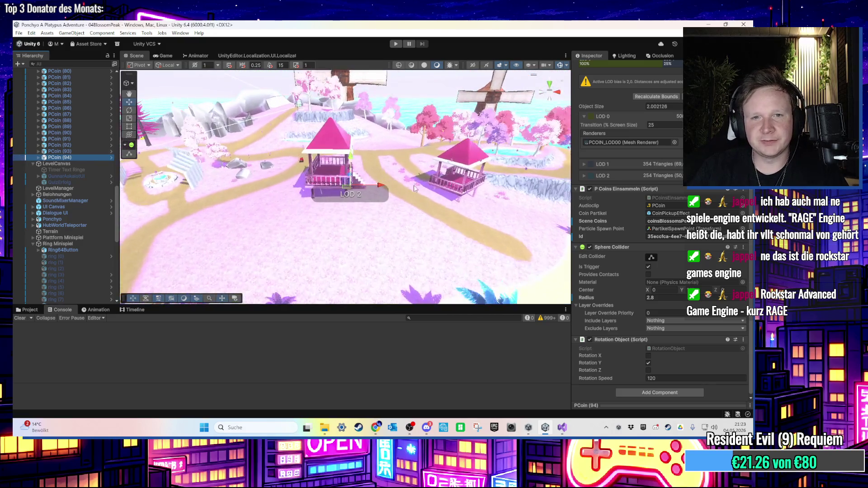
{"action": "key", "text": "f"}
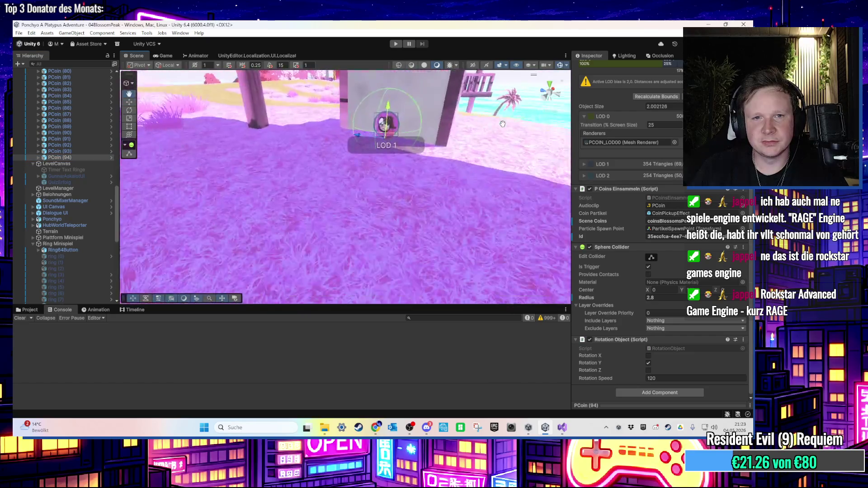
{"action": "left_click_drag", "start_coordinate": [388, 155], "coordinate": [142, 189]}
{"action": "key", "text": "f"}
{"action": "left_click", "coordinate": [47, 157]}
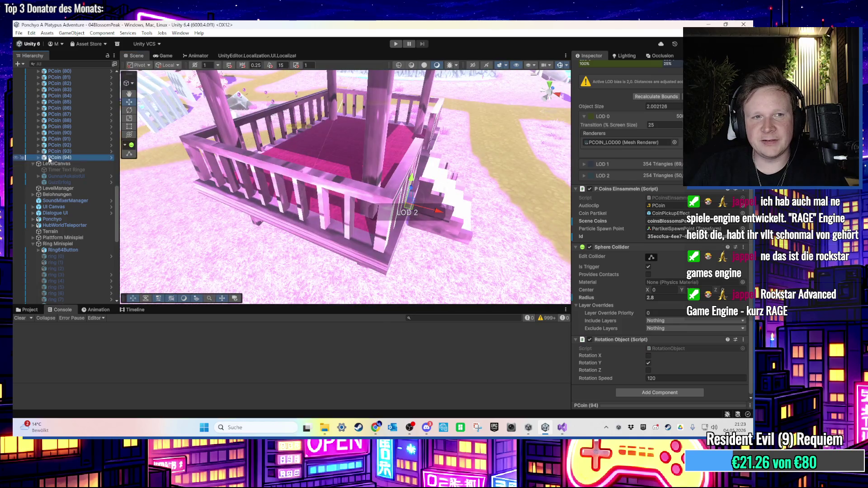
{"action": "scroll", "coordinate": [381, 184], "scroll_direction": "down", "scroll_amount": 10}
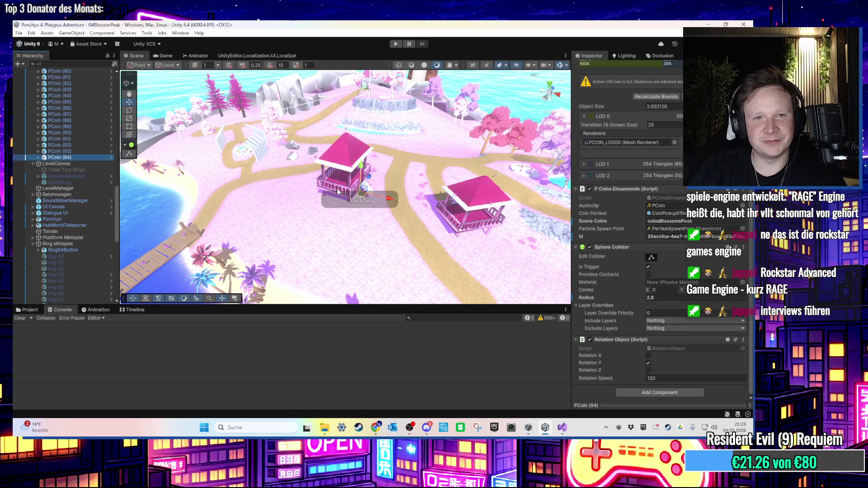
- Move PCoin (95) down the sandy path past the fountain area
{"action": "mouse_move", "coordinate": [337, 191]}
{"action": "left_mouse_down"}
{"action": "mouse_move", "coordinate": [227, 168]}
{"action": "mouse_move", "coordinate": [409, 167]}
{"action": "left_mouse_up"}
{"action": "left_click_drag", "start_coordinate": [353, 172], "coordinate": [417, 209]}
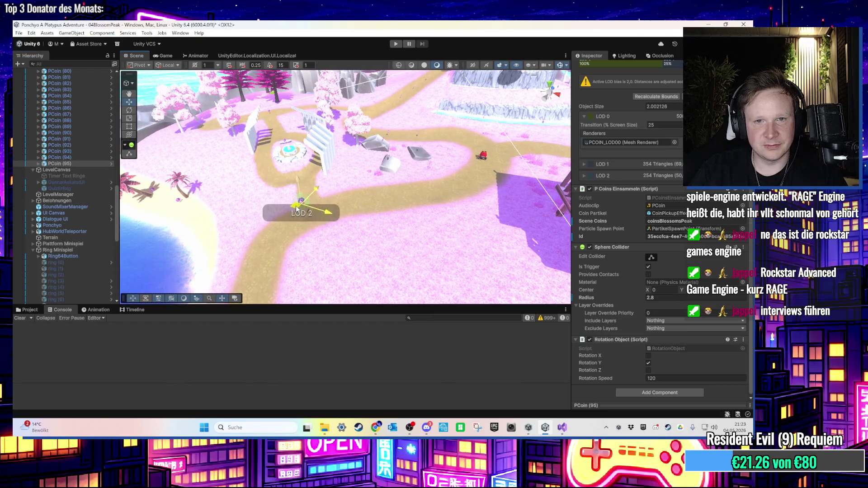
{"action": "key", "text": "f"}
{"action": "mouse_move", "coordinate": [305, 141]}
{"action": "left_mouse_down"}
{"action": "mouse_move", "coordinate": [314, 241]}
{"action": "mouse_move", "coordinate": [319, 229]}
{"action": "mouse_move", "coordinate": [135, 242]}
{"action": "mouse_move", "coordinate": [257, 242]}
{"action": "mouse_move", "coordinate": [446, 213]}
{"action": "mouse_move", "coordinate": [365, 194]}
{"action": "mouse_move", "coordinate": [366, 229]}
{"action": "mouse_move", "coordinate": [351, 246]}
{"action": "mouse_move", "coordinate": [376, 167]}
{"action": "mouse_move", "coordinate": [319, 209]}
{"action": "mouse_move", "coordinate": [360, 220]}
{"action": "mouse_move", "coordinate": [463, 161]}
{"action": "left_mouse_up"}
{"action": "key", "text": "f"}
- Duplicate PCoin (96) along the beach and PCoin (97) out onto the small blossom islet
{"action": "key", "text": "ctrl+d"}
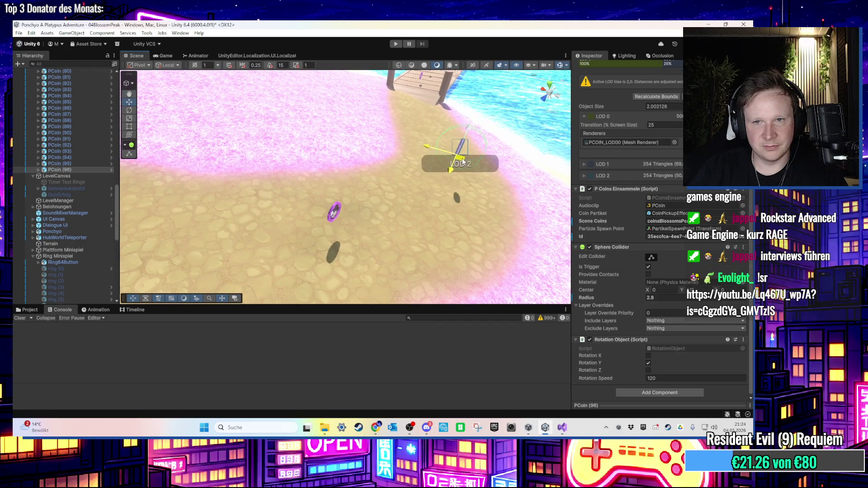
{"action": "key", "text": "f"}
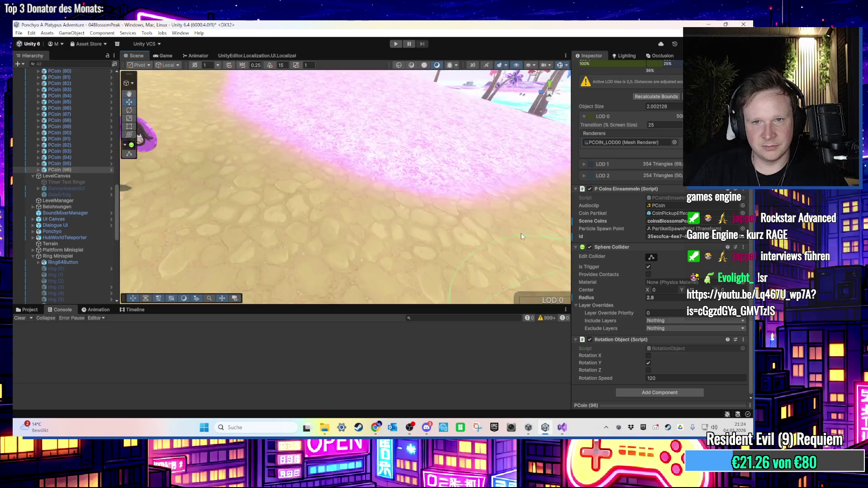
{"action": "scroll", "coordinate": [417, 215], "scroll_direction": "down", "scroll_amount": 3}
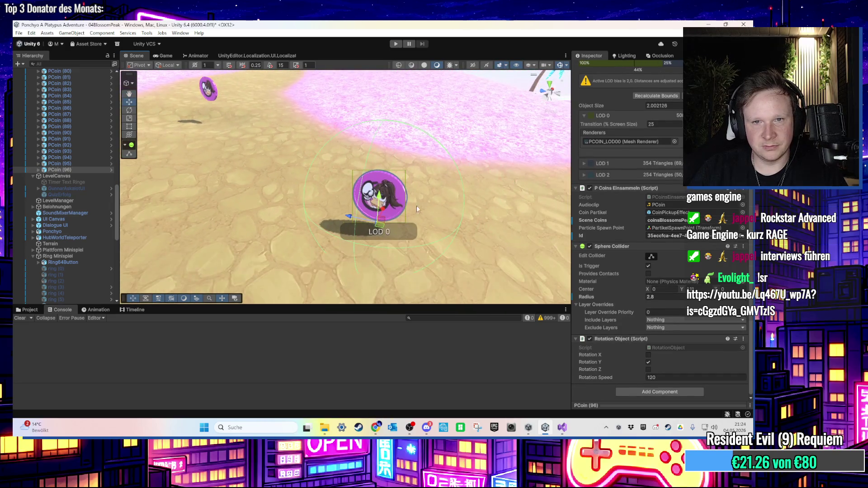
{"action": "scroll", "coordinate": [383, 235], "scroll_direction": "down", "scroll_amount": 1}
{"action": "mouse_move", "coordinate": [382, 235]}
{"action": "left_mouse_down"}
{"action": "mouse_move", "coordinate": [444, 195]}
{"action": "mouse_move", "coordinate": [408, 204]}
{"action": "left_mouse_up"}
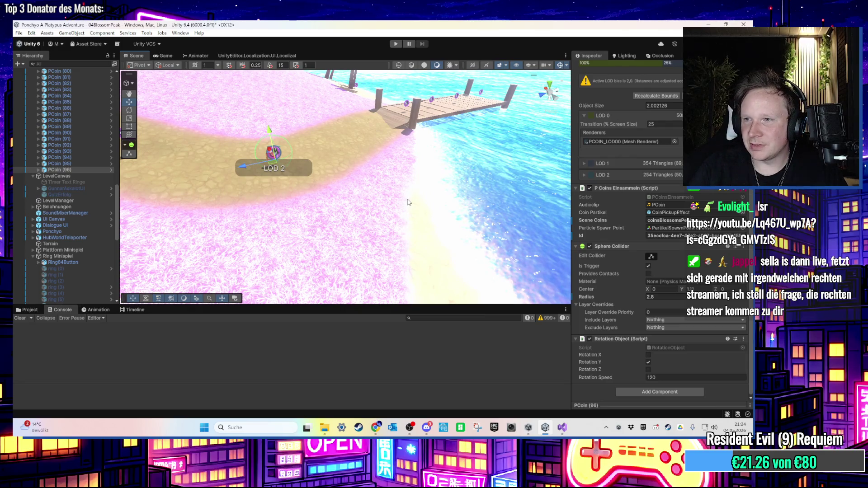
{"action": "mouse_move", "coordinate": [396, 202]}
{"action": "left_mouse_down"}
{"action": "mouse_move", "coordinate": [427, 246]}
{"action": "mouse_move", "coordinate": [459, 208]}
{"action": "mouse_move", "coordinate": [389, 237]}
{"action": "mouse_move", "coordinate": [304, 229]}
{"action": "mouse_move", "coordinate": [254, 258]}
{"action": "left_mouse_up"}
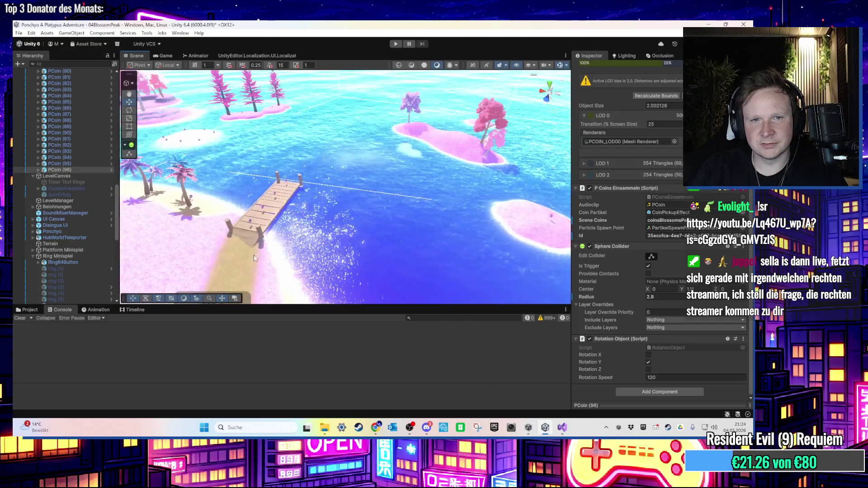
{"action": "scroll", "coordinate": [254, 258], "scroll_direction": "down", "scroll_amount": 3}
{"action": "key", "text": "ctrl+d"}
{"action": "mouse_move", "coordinate": [326, 226]}
{"action": "left_mouse_down"}
{"action": "mouse_move", "coordinate": [435, 156]}
{"action": "mouse_move", "coordinate": [362, 234]}
{"action": "mouse_move", "coordinate": [373, 224]}
{"action": "left_mouse_up"}
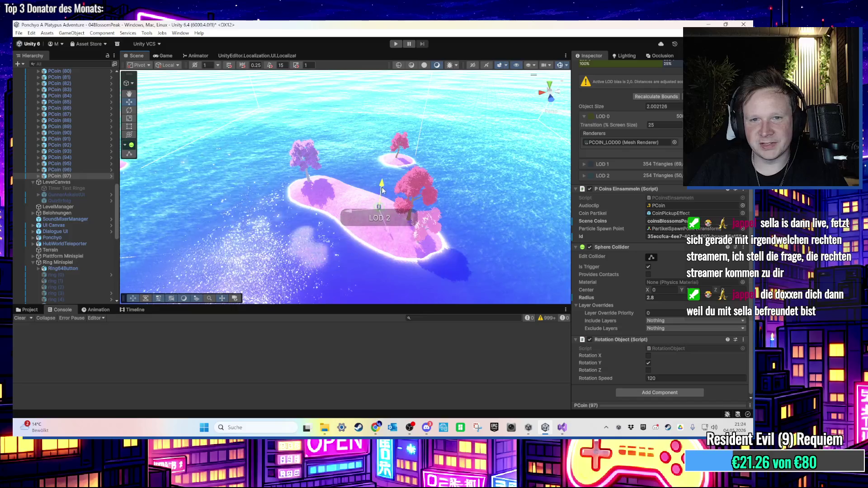
- Frame PCoin (97) and lift it higher above the small island
{"action": "scroll", "coordinate": [382, 190], "scroll_direction": "up", "scroll_amount": 6}
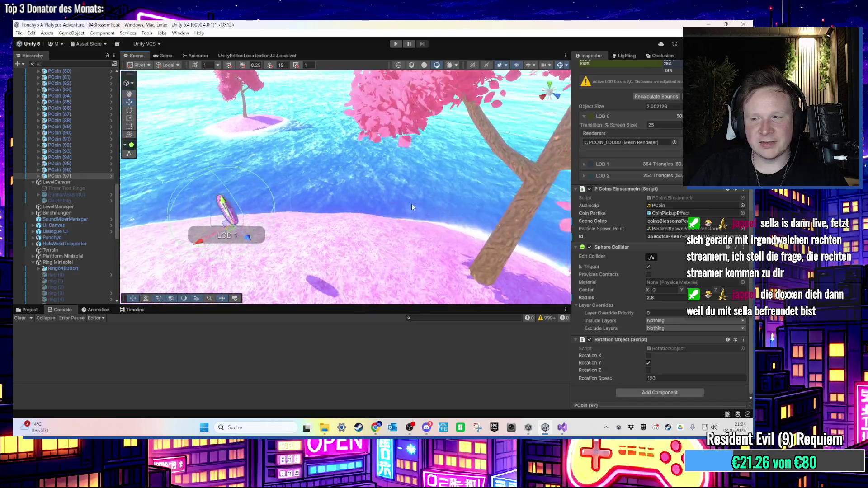
{"action": "key", "text": "f"}
{"action": "mouse_move", "coordinate": [363, 173]}
{"action": "left_mouse_down"}
{"action": "mouse_move", "coordinate": [412, 152]}
{"action": "mouse_move", "coordinate": [407, 174]}
{"action": "mouse_move", "coordinate": [367, 218]}
{"action": "mouse_move", "coordinate": [366, 196]}
{"action": "mouse_move", "coordinate": [413, 194]}
{"action": "mouse_move", "coordinate": [432, 206]}
{"action": "left_mouse_up"}
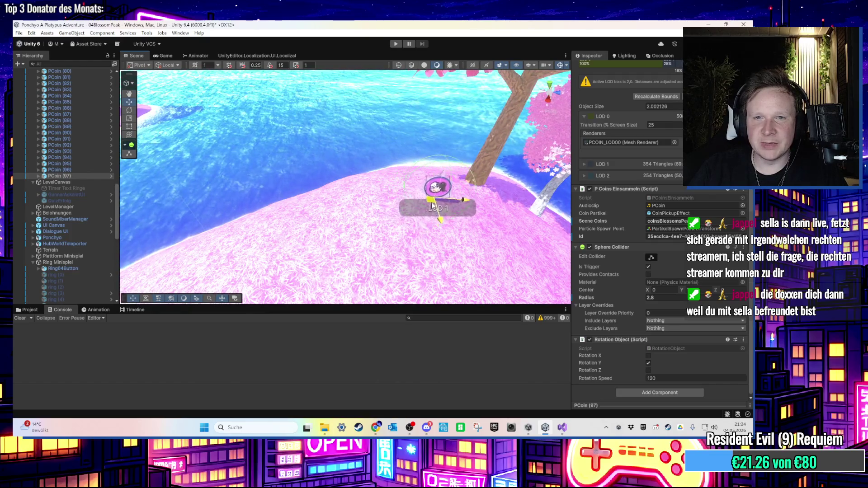
{"action": "left_click_drag", "start_coordinate": [453, 176], "coordinate": [456, 166]}
- Orbit the view over the water toward the island and its pink trees
{"action": "mouse_move", "coordinate": [454, 203]}
{"action": "left_mouse_down"}
{"action": "mouse_move", "coordinate": [383, 168]}
{"action": "mouse_move", "coordinate": [457, 196]}
{"action": "mouse_move", "coordinate": [340, 210]}
{"action": "mouse_move", "coordinate": [352, 203]}
{"action": "mouse_move", "coordinate": [456, 242]}
{"action": "mouse_move", "coordinate": [465, 229]}
{"action": "left_mouse_up"}
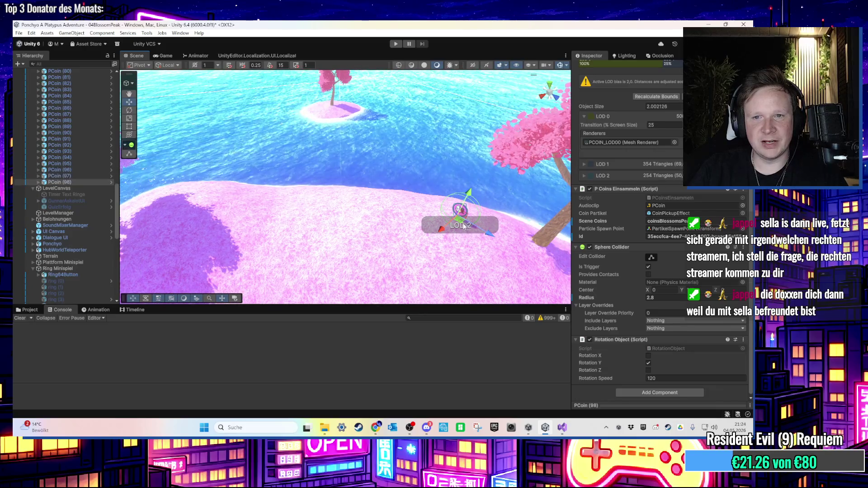
{"action": "mouse_move", "coordinate": [199, 199]}
{"action": "left_mouse_down"}
{"action": "mouse_move", "coordinate": [409, 188]}
{"action": "mouse_move", "coordinate": [396, 171]}
{"action": "mouse_move", "coordinate": [414, 93]}
{"action": "left_mouse_up"}
{"action": "left_click_drag", "start_coordinate": [412, 148], "coordinate": [391, 248]}
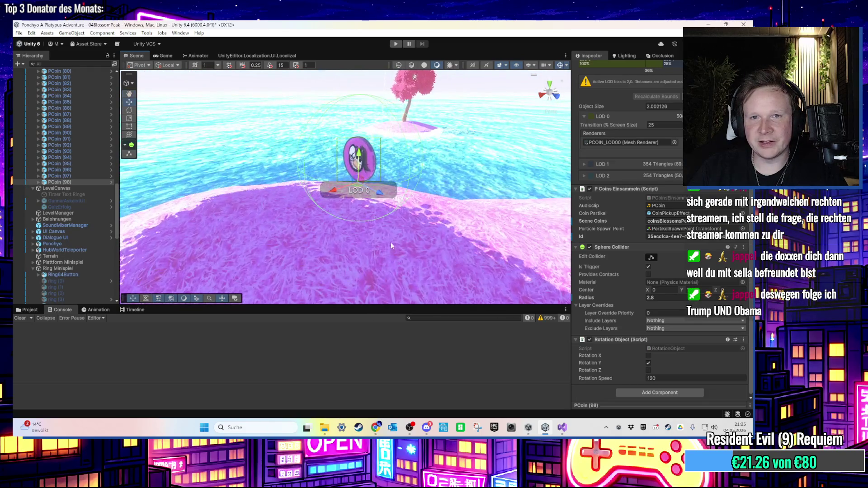
{"action": "mouse_move", "coordinate": [386, 205]}
{"action": "left_mouse_down"}
{"action": "mouse_move", "coordinate": [424, 191]}
{"action": "mouse_move", "coordinate": [371, 155]}
{"action": "mouse_move", "coordinate": [398, 203]}
{"action": "mouse_move", "coordinate": [424, 216]}
{"action": "left_mouse_up"}
{"action": "scroll", "coordinate": [424, 216], "scroll_direction": "up", "scroll_amount": 2}
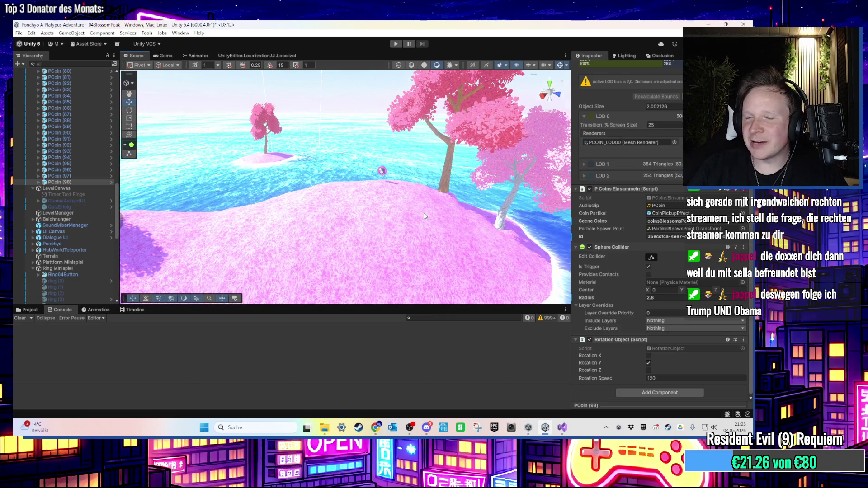
- Duplicate the coin and place the copy beside the islet's tree trunk at X 16.258
{"action": "left_click_drag", "start_coordinate": [326, 228], "coordinate": [418, 273]}
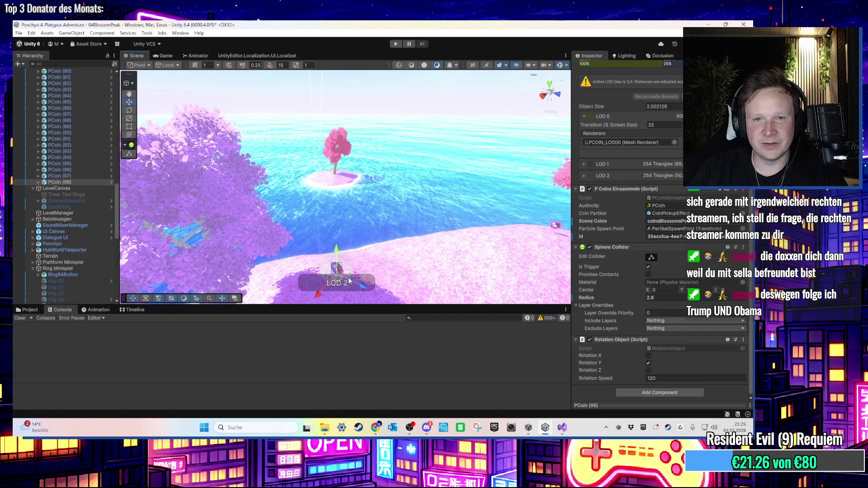
{"action": "scroll", "coordinate": [344, 173], "scroll_direction": "up", "scroll_amount": 5}
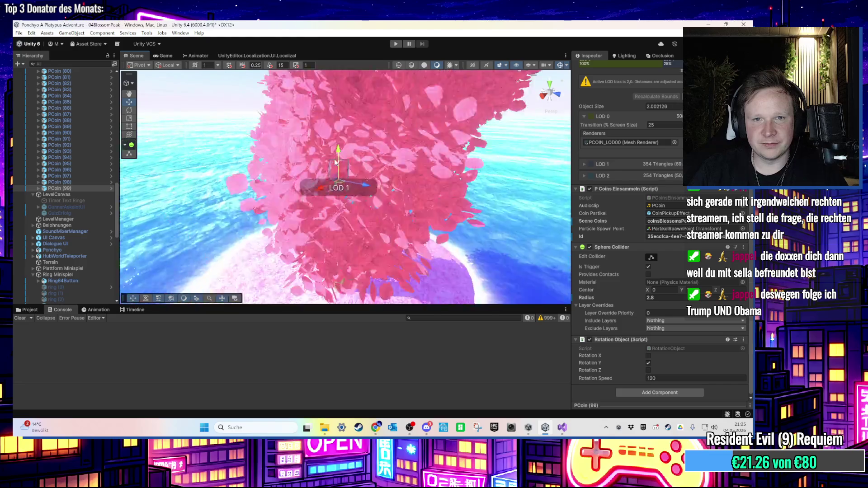
{"action": "mouse_move", "coordinate": [326, 233]}
{"action": "left_mouse_down"}
{"action": "mouse_move", "coordinate": [449, 192]}
{"action": "mouse_move", "coordinate": [496, 267]}
{"action": "mouse_move", "coordinate": [423, 177]}
{"action": "mouse_move", "coordinate": [424, 204]}
{"action": "left_mouse_up"}
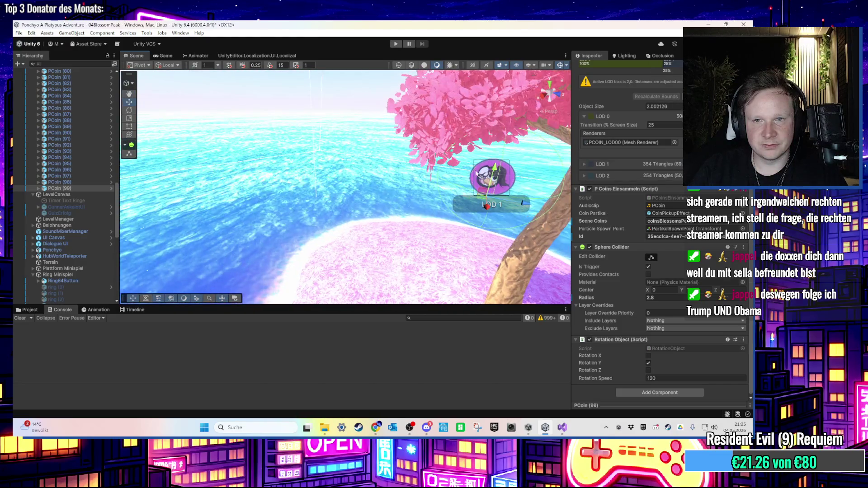
{"action": "key", "text": "f"}
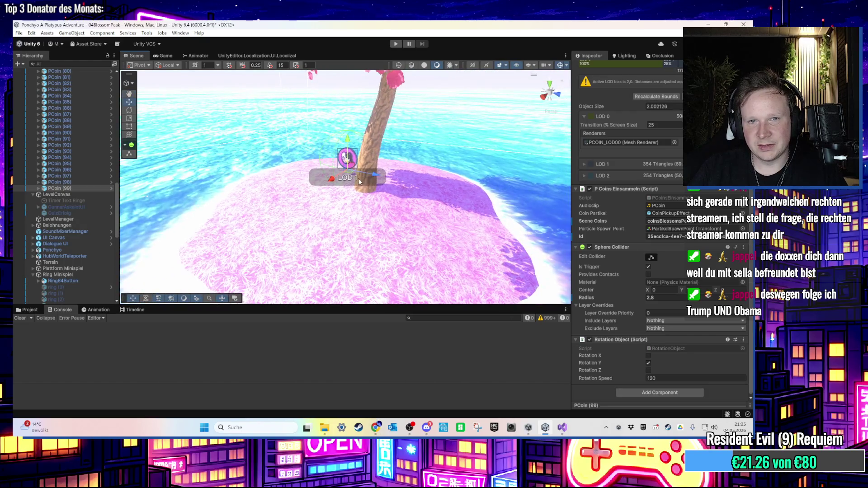
{"action": "key", "text": "ctrl+d"}
{"action": "mouse_move", "coordinate": [351, 181]}
{"action": "left_mouse_down"}
{"action": "mouse_move", "coordinate": [410, 213]}
{"action": "mouse_move", "coordinate": [271, 204]}
{"action": "mouse_move", "coordinate": [371, 217]}
{"action": "mouse_move", "coordinate": [330, 225]}
{"action": "mouse_move", "coordinate": [384, 212]}
{"action": "mouse_move", "coordinate": [457, 143]}
{"action": "left_mouse_up"}
{"action": "scroll", "coordinate": [456, 143], "scroll_direction": "down", "scroll_amount": 3}
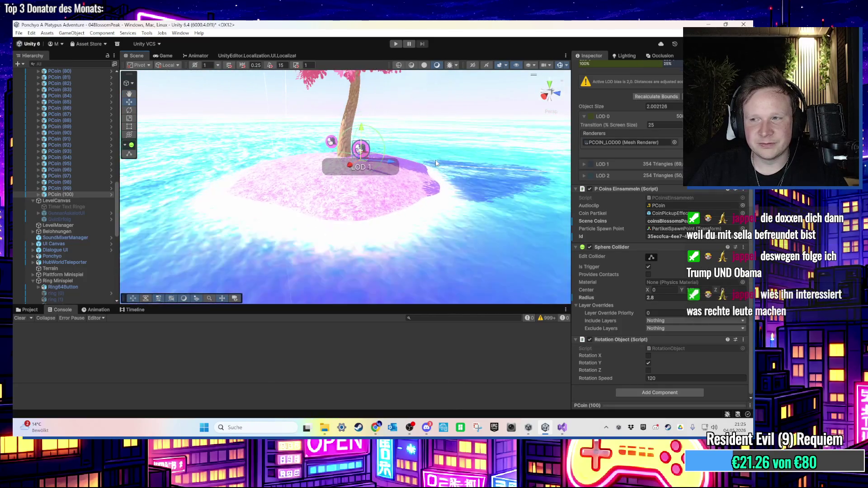
{"action": "scroll", "coordinate": [438, 167], "scroll_direction": "down", "scroll_amount": 3}
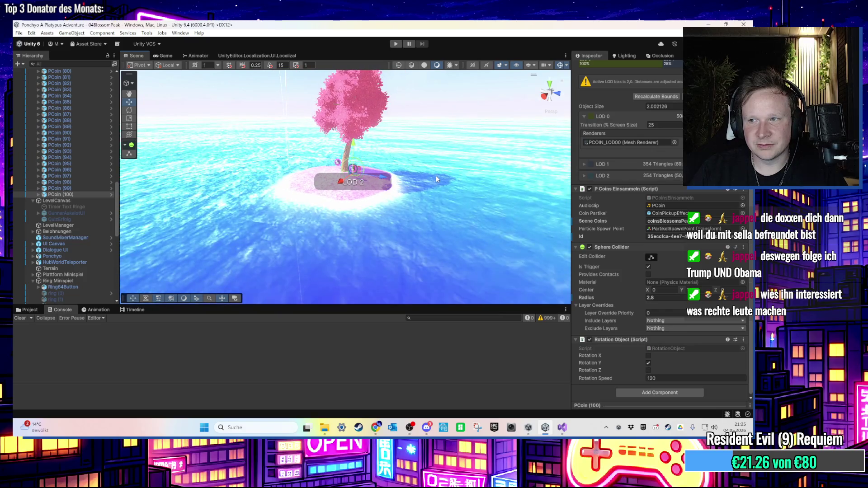
{"action": "mouse_move", "coordinate": [421, 179]}
{"action": "left_mouse_down"}
{"action": "mouse_move", "coordinate": [396, 172]}
{"action": "mouse_move", "coordinate": [395, 195]}
{"action": "left_mouse_up"}
{"action": "left_click", "coordinate": [397, 172]}
- Run Generiere guid fuer PCoin ID on PCoin (1)–(100), then inspect a single coin
{"action": "left_click", "coordinate": [90, 195]}
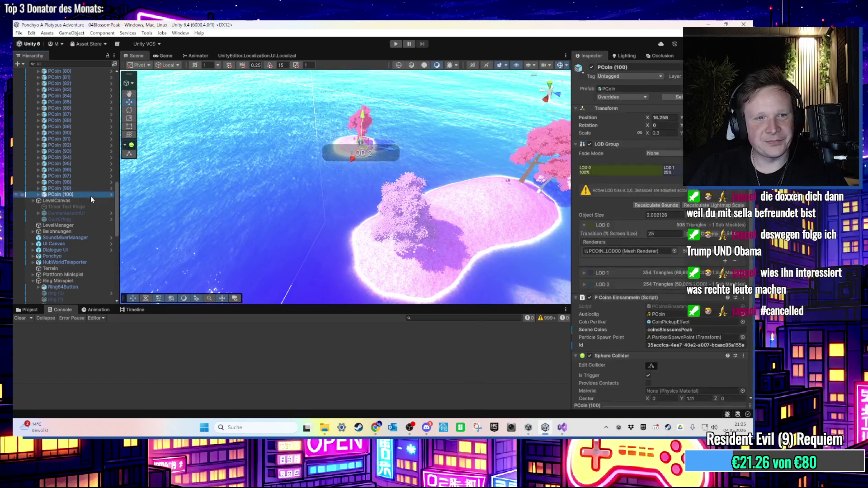
{"action": "scroll", "coordinate": [90, 196], "scroll_direction": "up", "scroll_amount": 15}
{"action": "scroll", "coordinate": [96, 187], "scroll_direction": "up", "scroll_amount": 5}
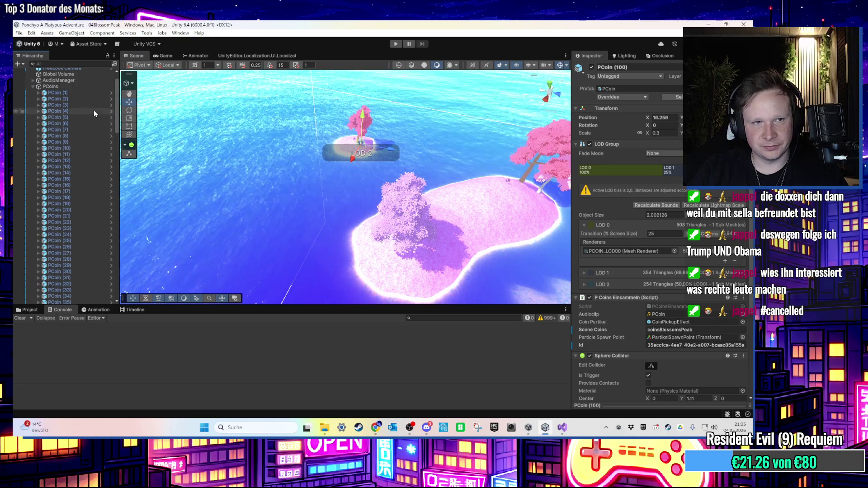
{"action": "left_click", "coordinate": [91, 93], "text": "shift"}
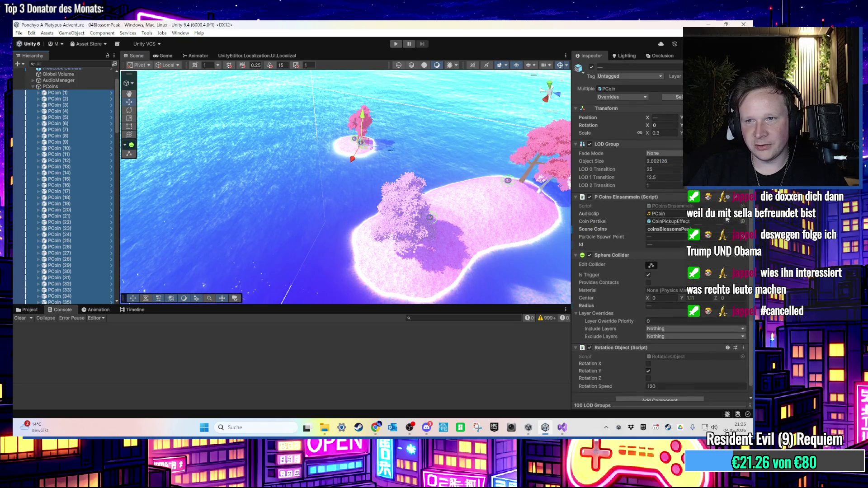
{"action": "left_click", "coordinate": [744, 199]}
{"action": "left_click", "coordinate": [689, 330]}
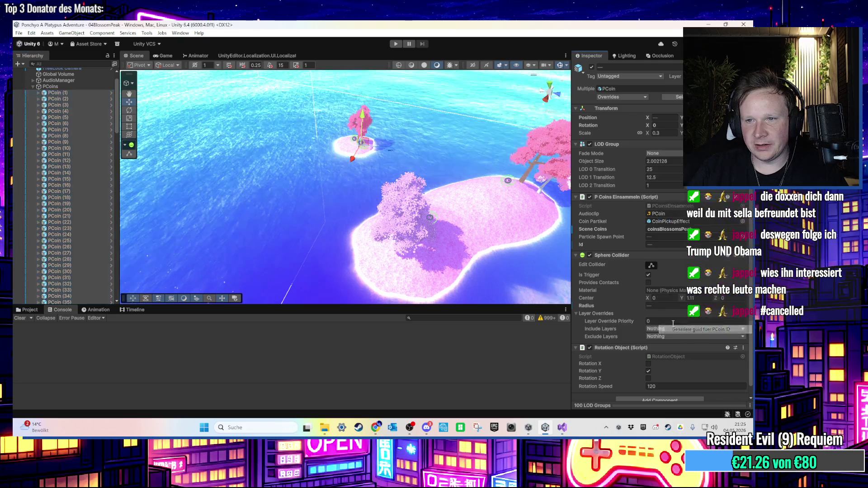
{"action": "left_click", "coordinate": [65, 191]}
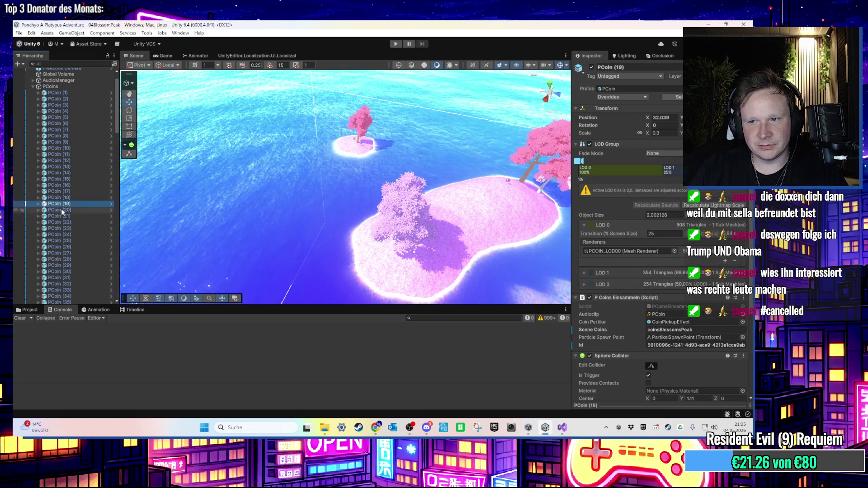
{"action": "mouse_move", "coordinate": [344, 217]}
{"action": "left_mouse_down"}
{"action": "mouse_move", "coordinate": [392, 248]}
{"action": "mouse_move", "coordinate": [284, 178]}
{"action": "mouse_move", "coordinate": [433, 167]}
{"action": "mouse_move", "coordinate": [214, 204]}
{"action": "mouse_move", "coordinate": [420, 247]}
{"action": "mouse_move", "coordinate": [250, 260]}
{"action": "mouse_move", "coordinate": [319, 268]}
{"action": "left_mouse_up"}
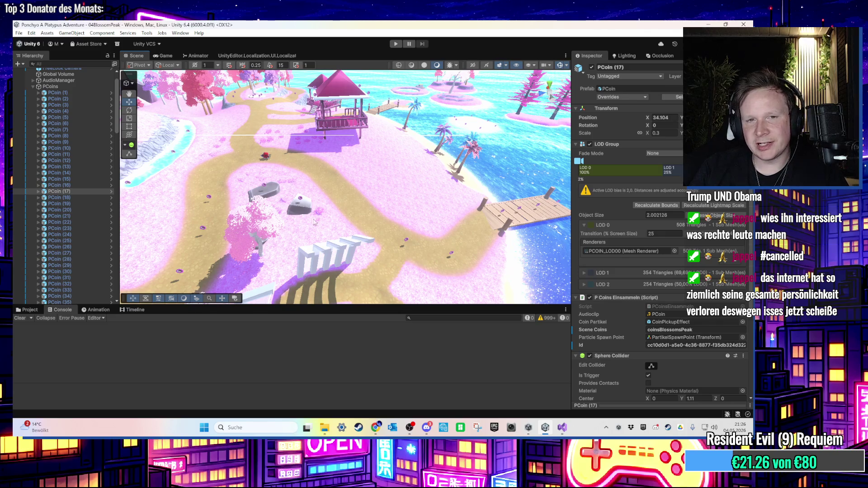
{"action": "left_click_drag", "start_coordinate": [306, 224], "coordinate": [285, 223]}
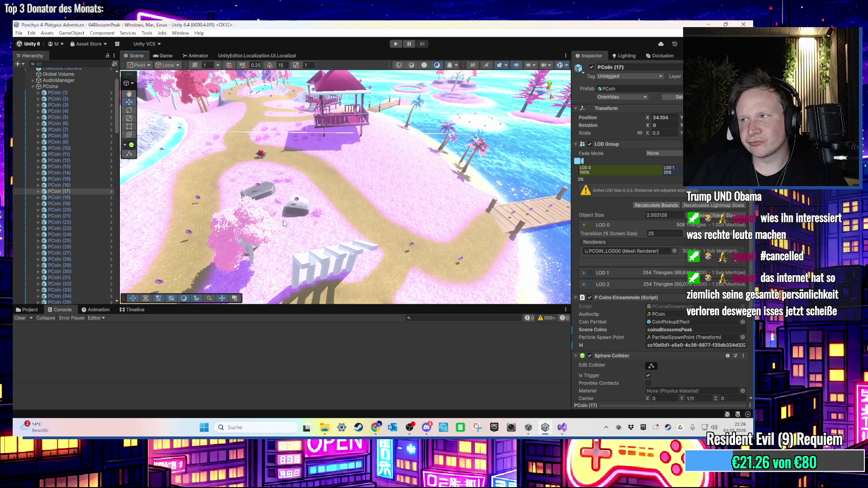
{"action": "mouse_move", "coordinate": [284, 223]}
{"action": "left_mouse_down"}
{"action": "mouse_move", "coordinate": [265, 199]}
{"action": "mouse_move", "coordinate": [319, 203]}
{"action": "mouse_move", "coordinate": [376, 177]}
{"action": "mouse_move", "coordinate": [438, 181]}
{"action": "mouse_move", "coordinate": [333, 204]}
{"action": "mouse_move", "coordinate": [317, 132]}
{"action": "mouse_move", "coordinate": [343, 123]}
{"action": "mouse_move", "coordinate": [349, 131]}
{"action": "left_mouse_up"}
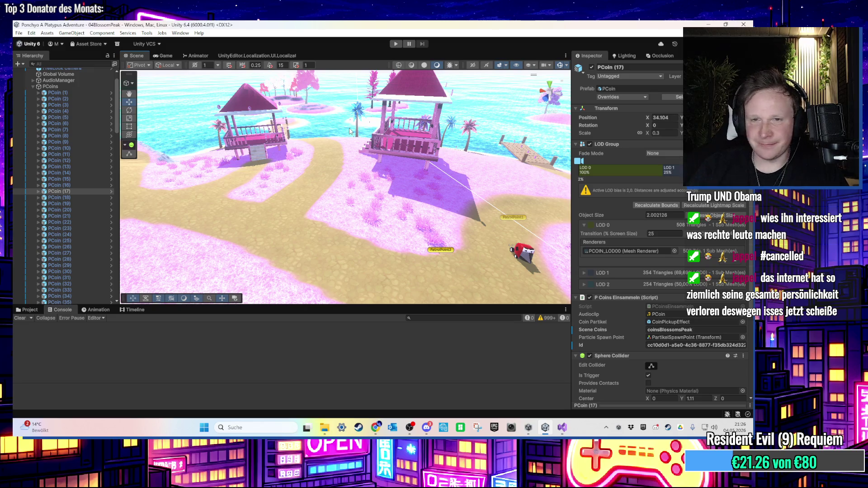
- Open the 00HubWorld scene from the Scenes folder and enter Play mode
{"action": "left_click", "coordinate": [28, 310]}
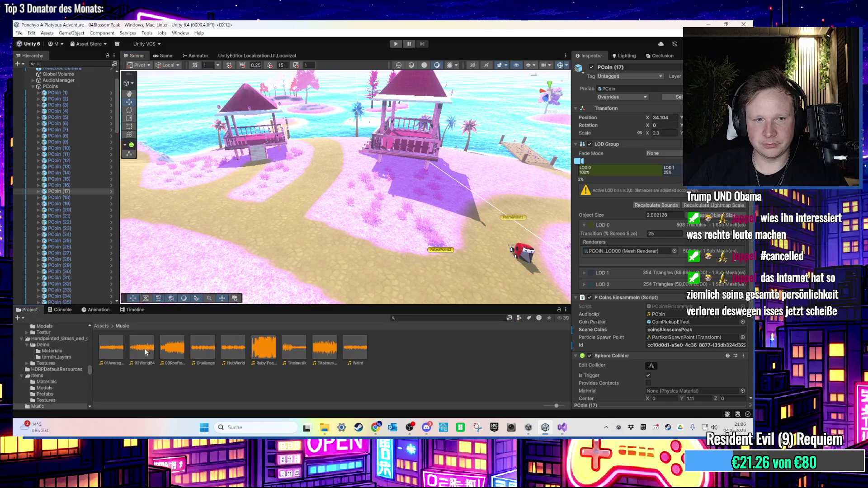
{"action": "left_click", "coordinate": [39, 337]}
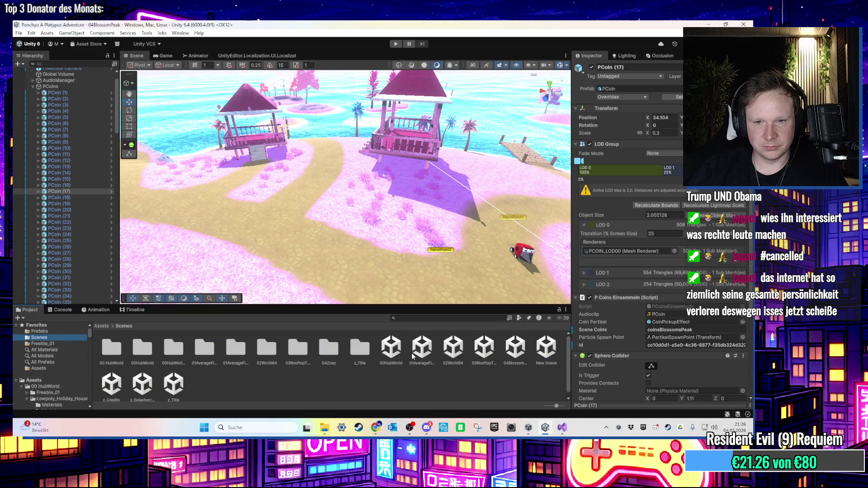
{"action": "left_click", "coordinate": [391, 348]}
{"action": "left_click", "coordinate": [393, 44]}
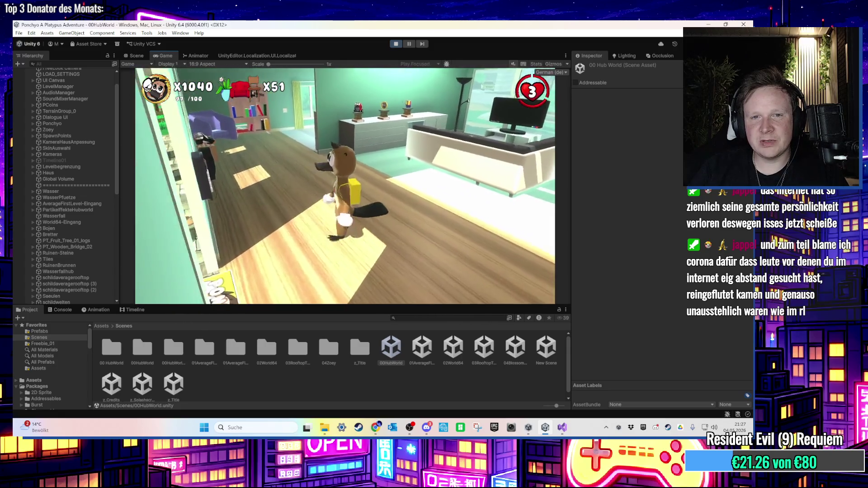
{"action": "key", "text": "super"}
- Filter the project assets for 'teppich', then switch over to the TikTok browser window
{"action": "left_click", "coordinate": [131, 64]}
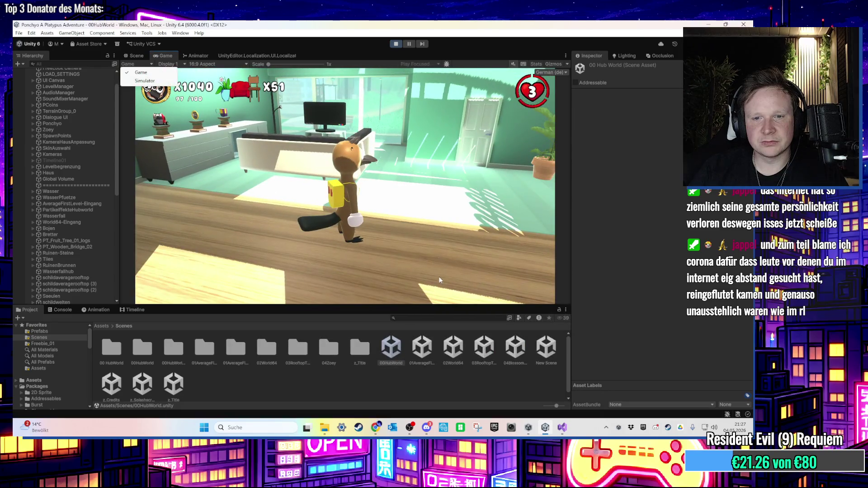
{"action": "left_click", "coordinate": [409, 318]}
{"action": "type", "text": "tepic"}
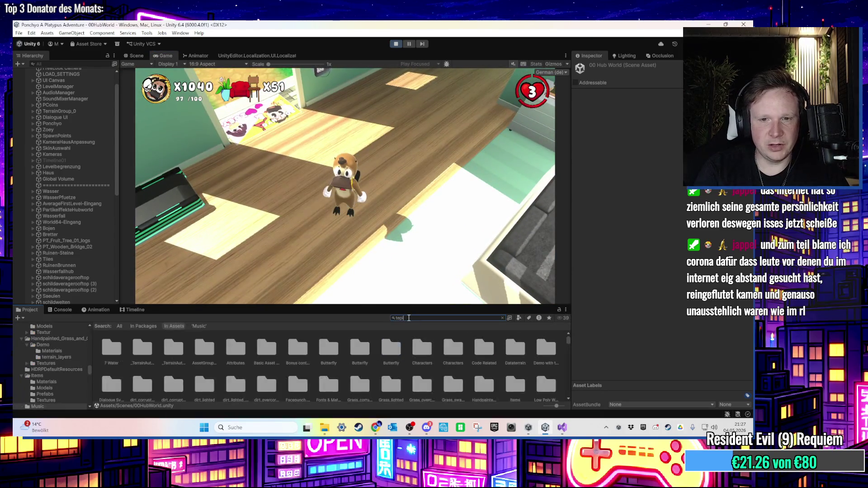
{"action": "key", "text": "BackSpace"}
{"action": "key", "text": "BackSpace"}
{"action": "type", "text": "pich"}
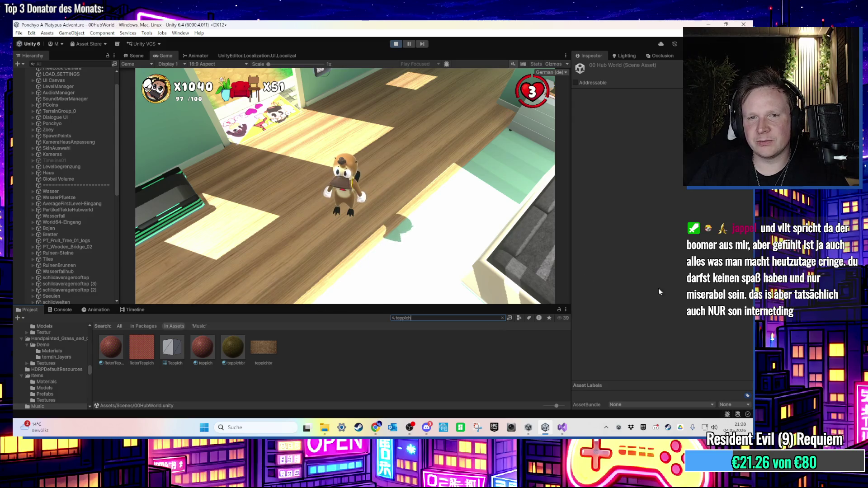
{"action": "key", "text": "alt+Tab"}
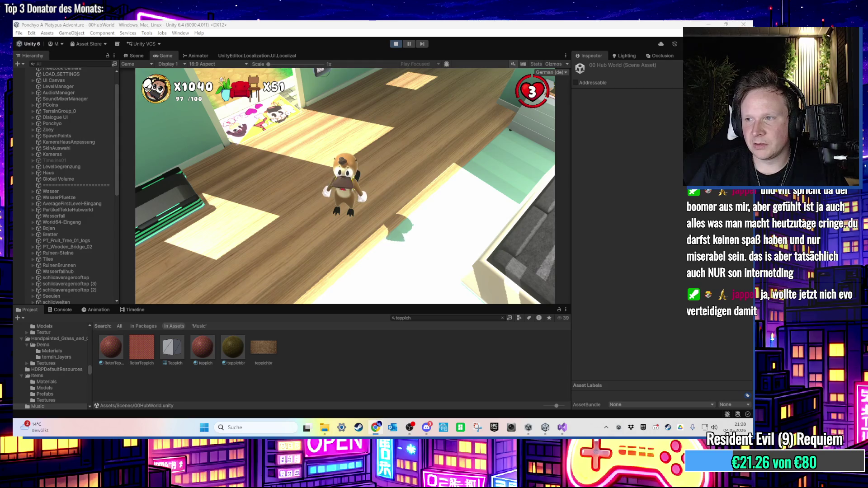
{"action": "key", "text": "alt+Tab"}
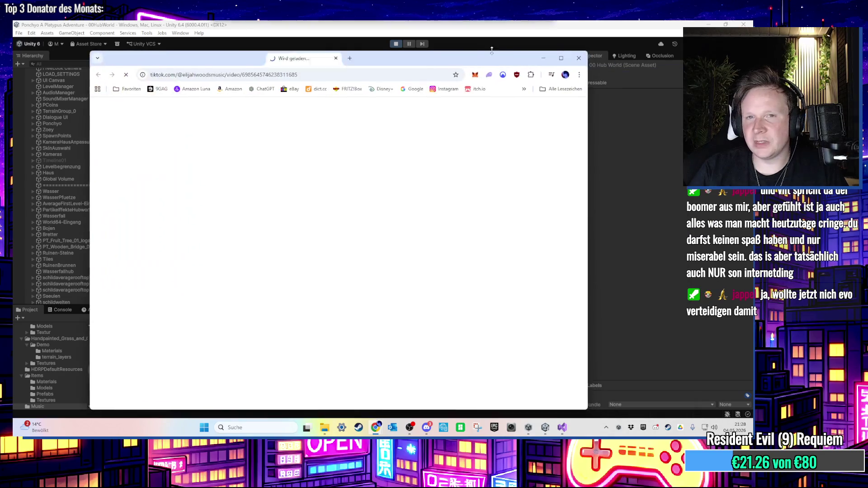
- Maximize the TikTok window, accept cookies with Alle erlauben, and rewind the video near its start
{"action": "left_click", "coordinate": [561, 59]}
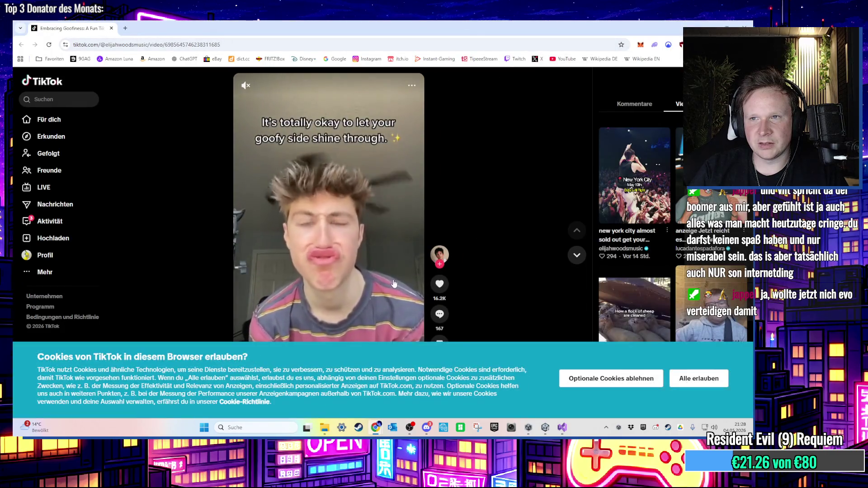
{"action": "left_click", "coordinate": [698, 378]}
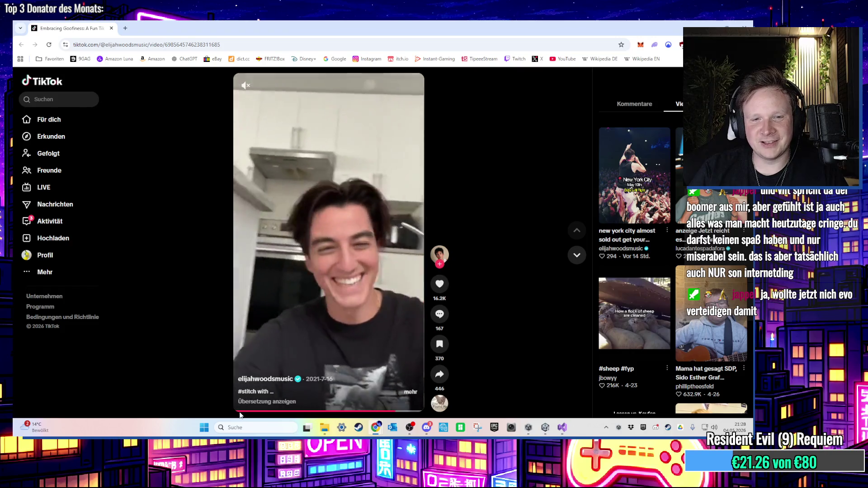
{"action": "left_click", "coordinate": [240, 410]}
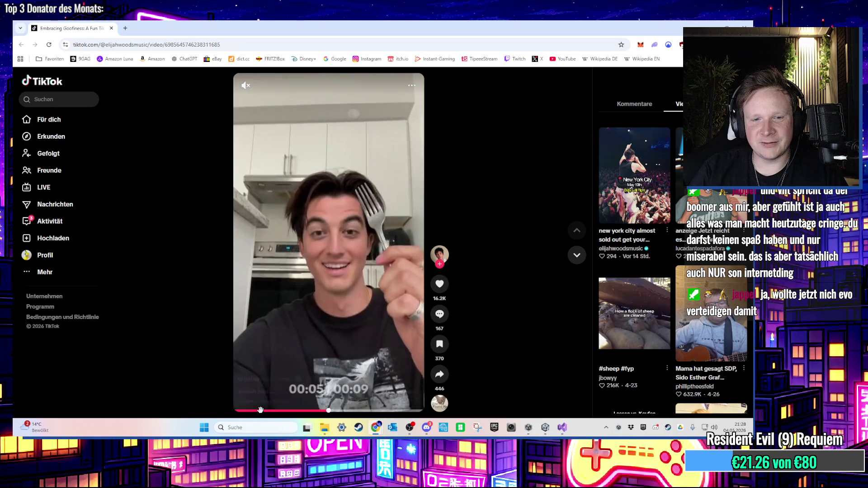
{"action": "left_click", "coordinate": [263, 411]}
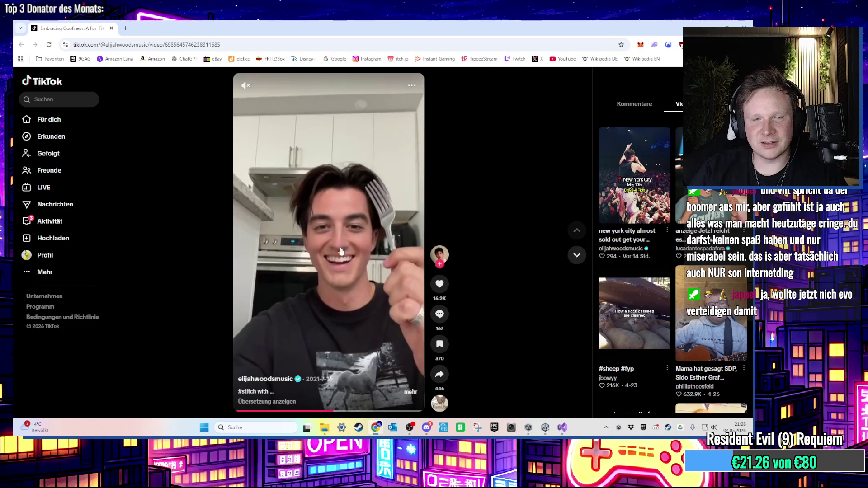
{"action": "key", "text": "alt+Tab"}
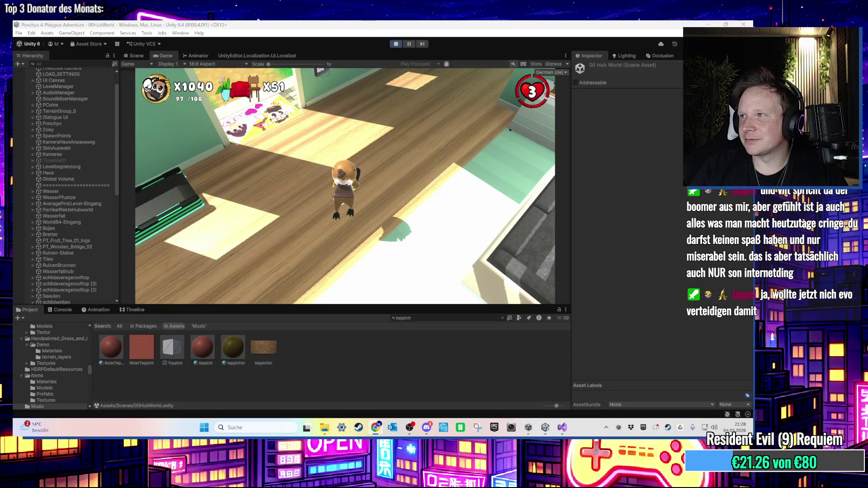
- Walk the platypus out of the house, across the grassy hill, and down to the pool
{"action": "key", "text": "alt+Tab"}
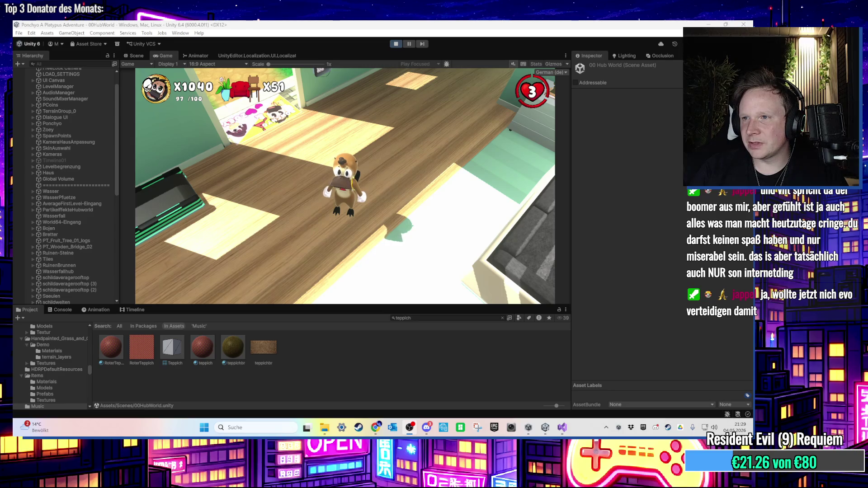
{"action": "left_click", "coordinate": [386, 152]}
{"action": "key", "text": "w"}
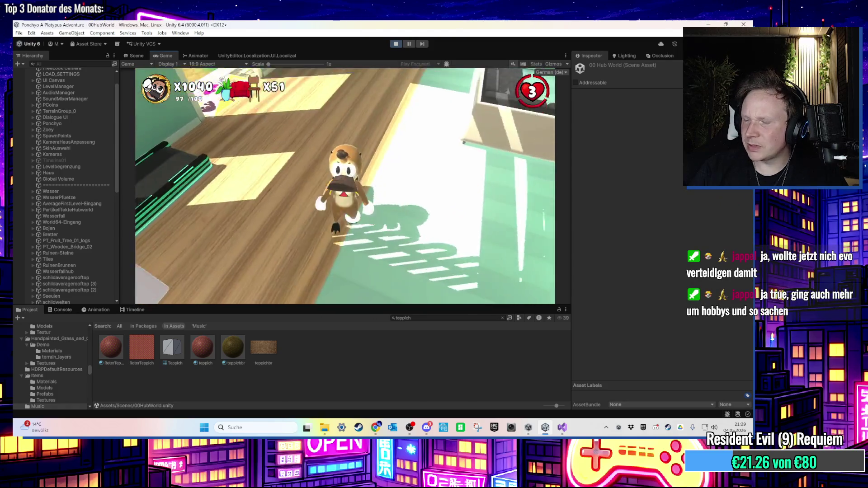
{"action": "key", "text": "w"}
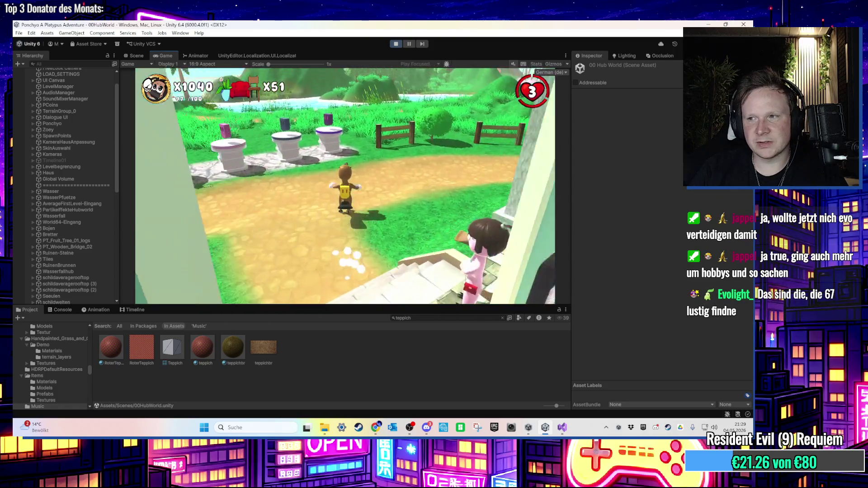
{"action": "key", "text": "w"}
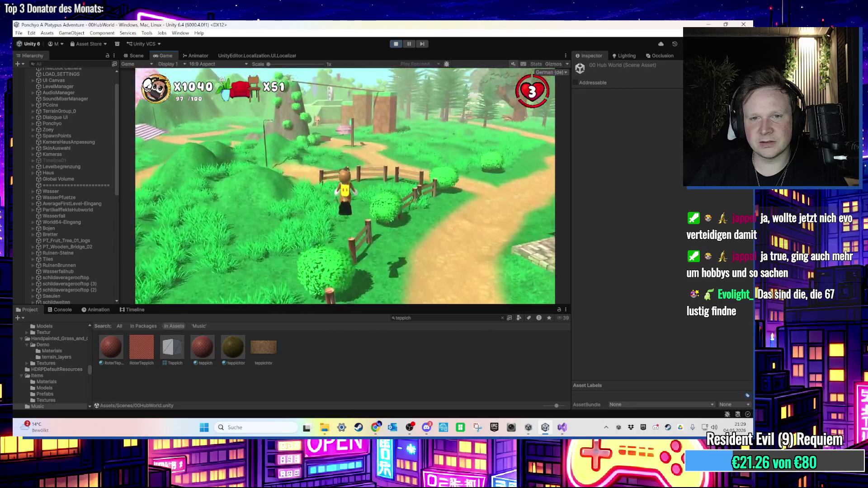
{"action": "key", "text": "w"}
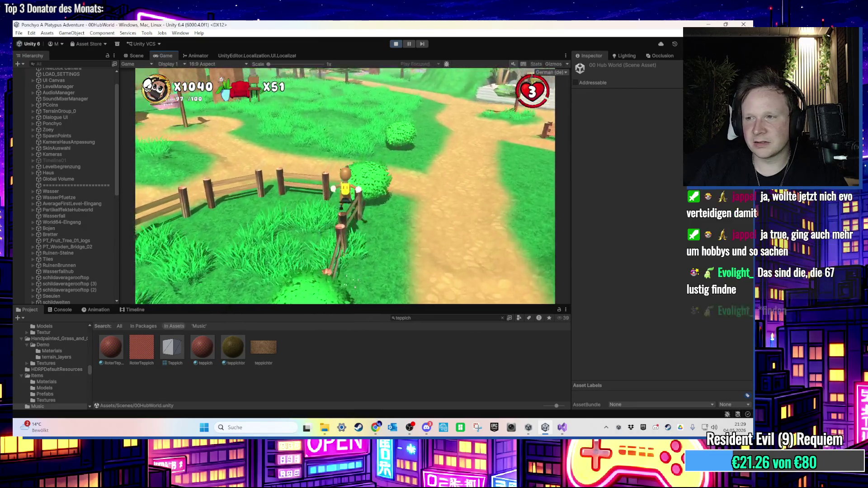
{"action": "key", "text": "w"}
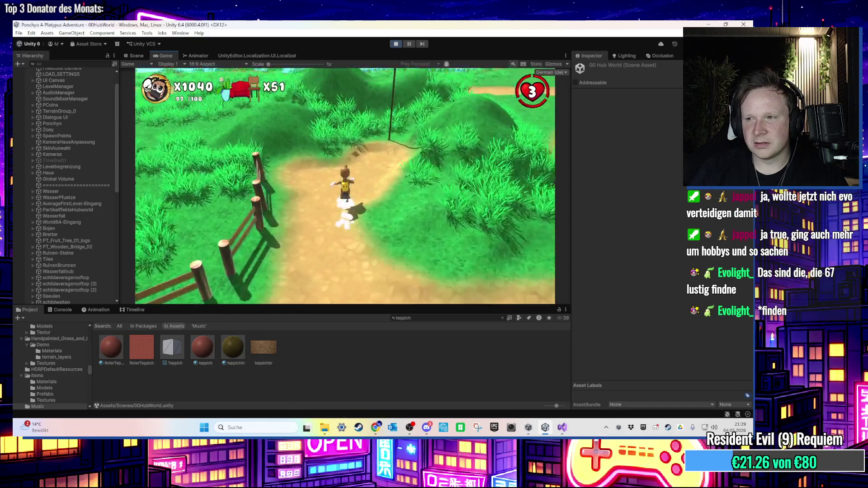
{"action": "key", "text": "w"}
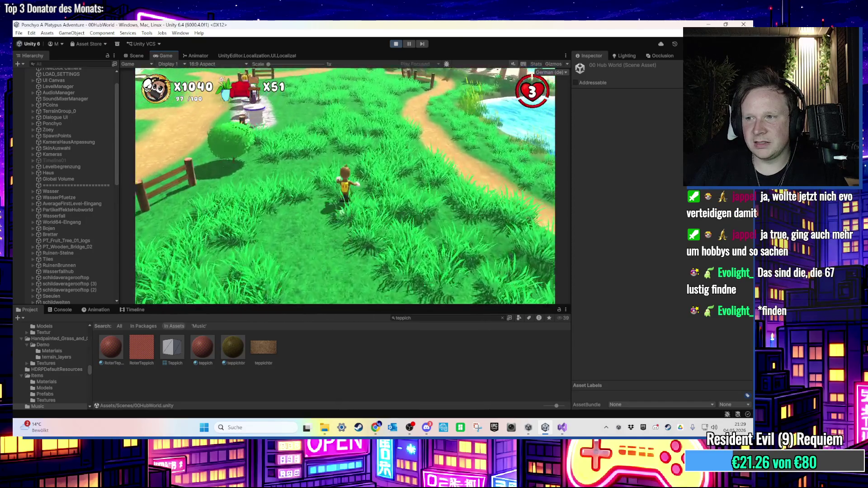
{"action": "key", "text": "w"}
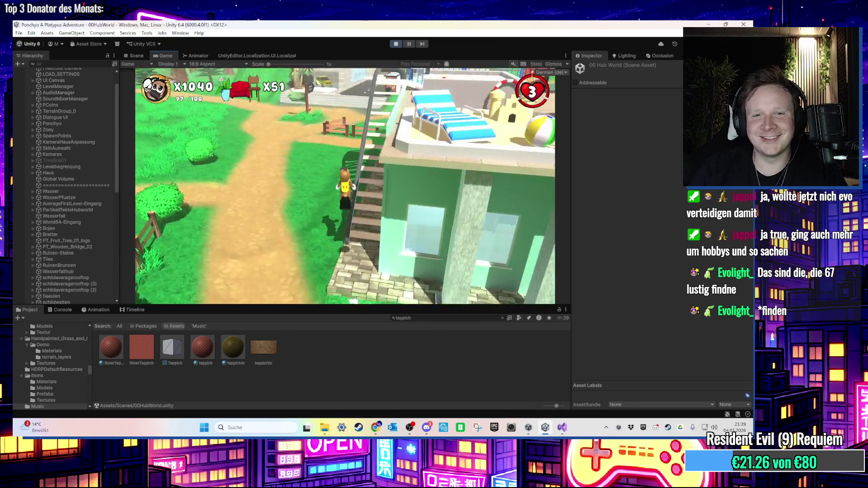
{"action": "key", "text": "w"}
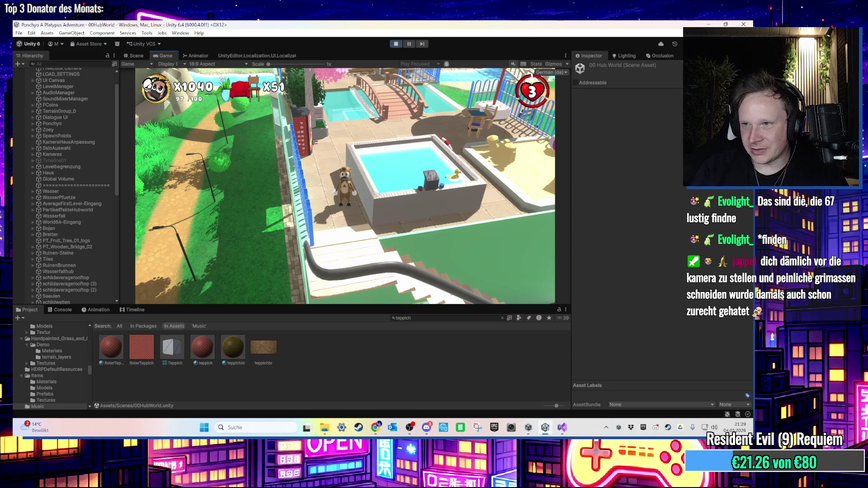
{"action": "key", "text": "s"}
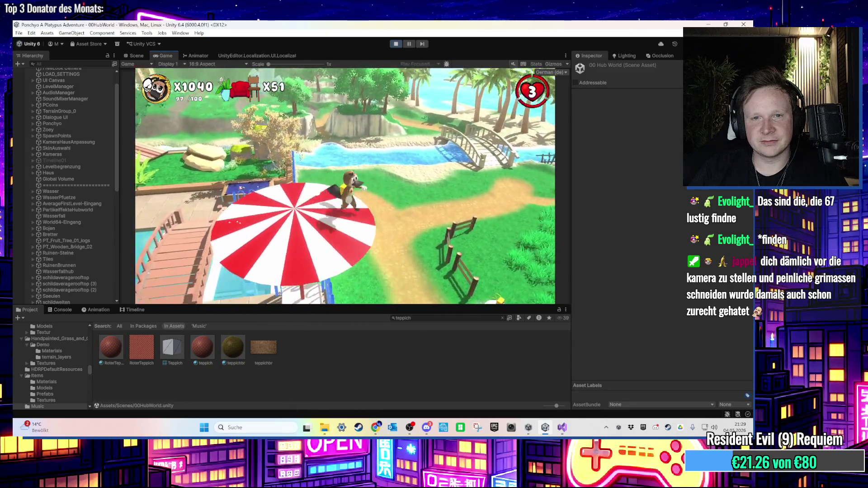
- Jump the platypus over the striped umbrella and keep playtesting into the house bedroom
{"action": "key", "text": "w"}
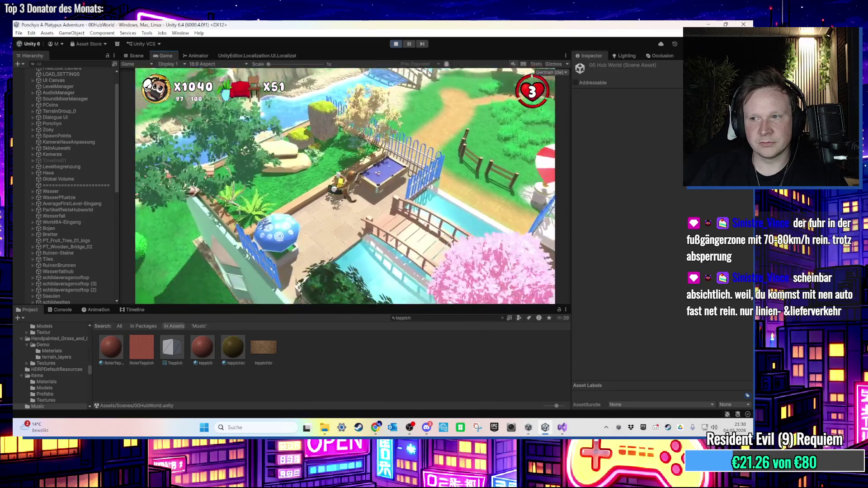
{"action": "key", "text": "Escape"}
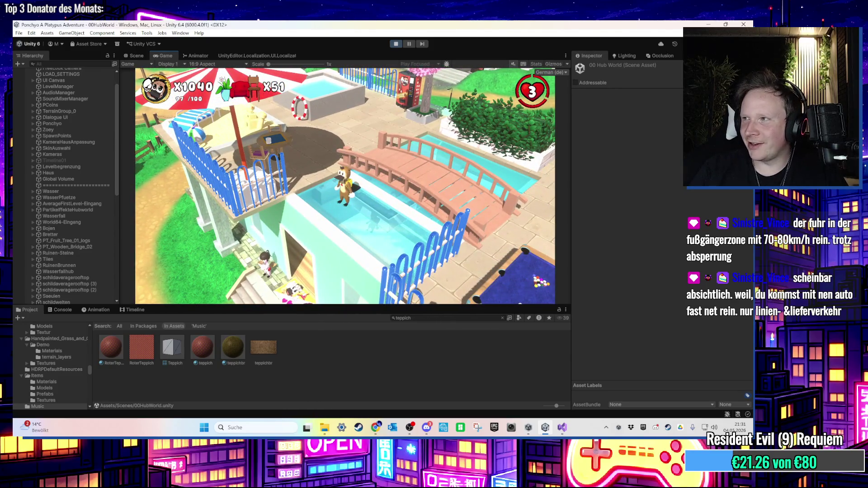
{"action": "key", "text": "super"}
{"action": "key", "text": "super"}
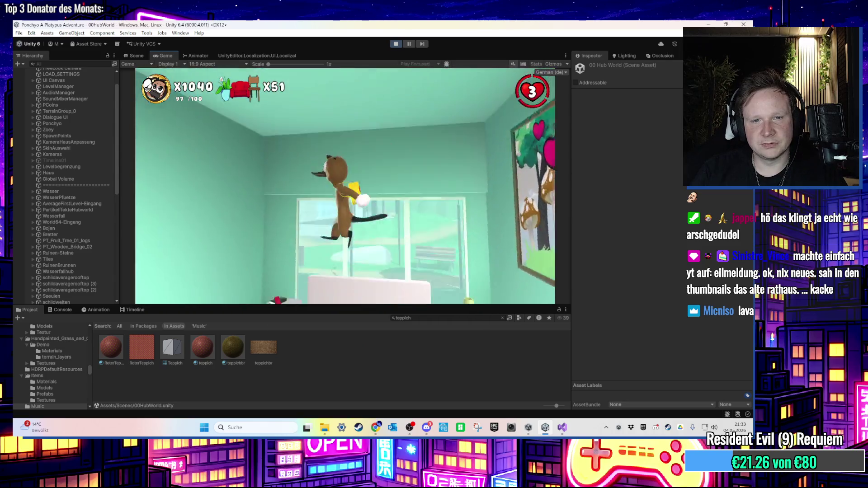
- End the hub world playtest with the toolbar Play button
{"action": "key", "text": "super"}
{"action": "key", "text": "super"}
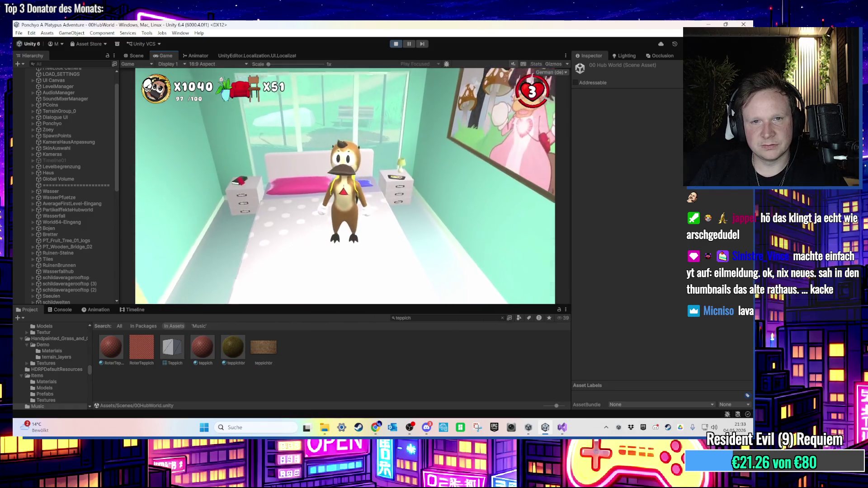
{"action": "key", "text": "super"}
{"action": "left_click", "coordinate": [393, 46]}
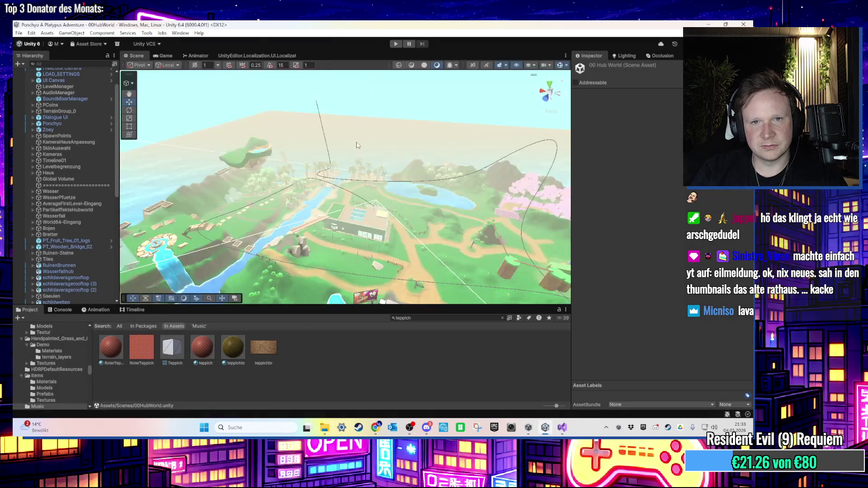
- Bring the bedroom's bed and furniture into close view by selecting Kabelbox through Sessel
{"action": "mouse_move", "coordinate": [277, 185]}
{"action": "left_mouse_down"}
{"action": "mouse_move", "coordinate": [324, 130]}
{"action": "mouse_move", "coordinate": [270, 149]}
{"action": "mouse_move", "coordinate": [262, 189]}
{"action": "mouse_move", "coordinate": [281, 190]}
{"action": "left_mouse_up"}
{"action": "left_click", "coordinate": [480, 235]}
{"action": "scroll", "coordinate": [62, 200], "scroll_direction": "down", "scroll_amount": 6}
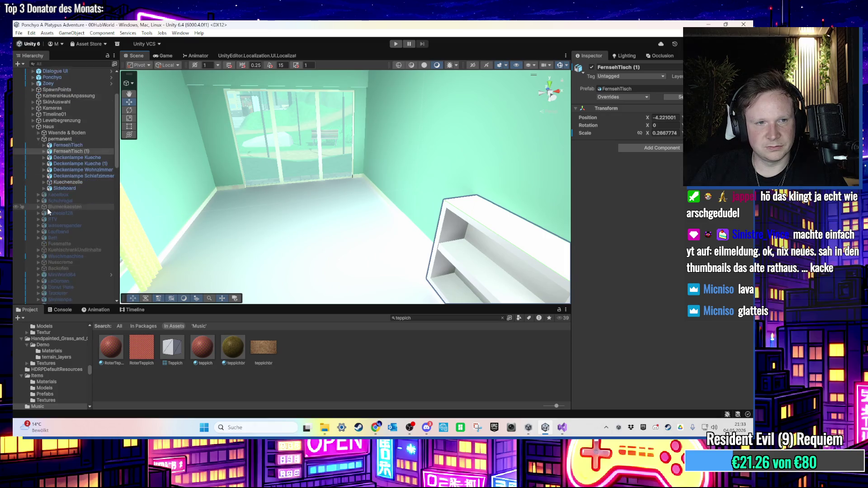
{"action": "left_click", "coordinate": [72, 125]}
{"action": "scroll", "coordinate": [77, 144], "scroll_direction": "down", "scroll_amount": 5}
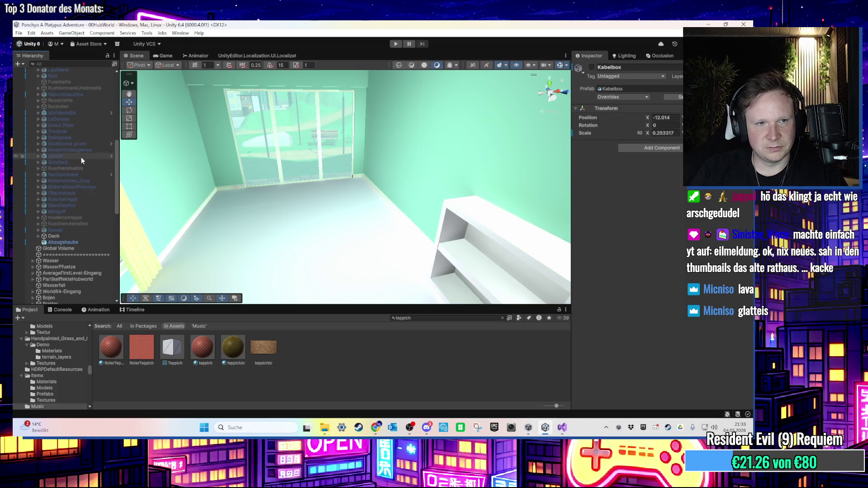
{"action": "left_click", "coordinate": [75, 230], "text": "shift"}
{"action": "key", "text": "f"}
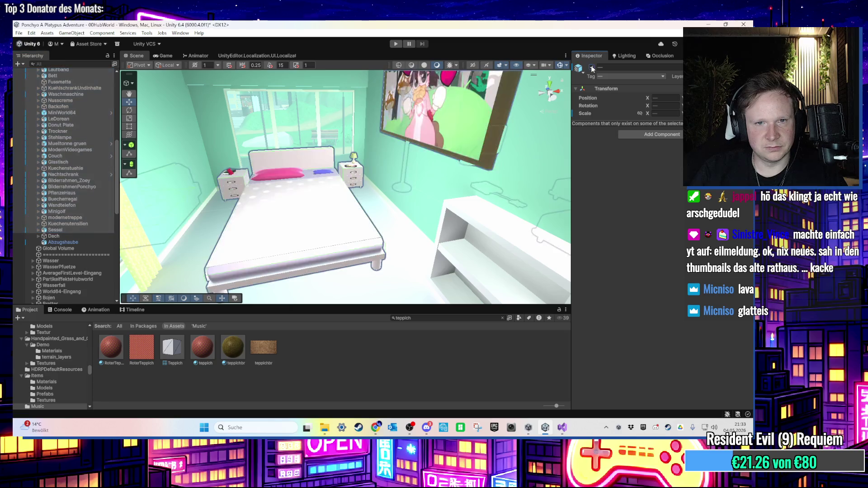
{"action": "scroll", "coordinate": [261, 173], "scroll_direction": "up", "scroll_amount": 3}
{"action": "scroll", "coordinate": [261, 173], "scroll_direction": "down", "scroll_amount": 2}
{"action": "scroll", "coordinate": [75, 129], "scroll_direction": "up", "scroll_amount": 4}
{"action": "scroll", "coordinate": [68, 107], "scroll_direction": "up", "scroll_amount": 3}
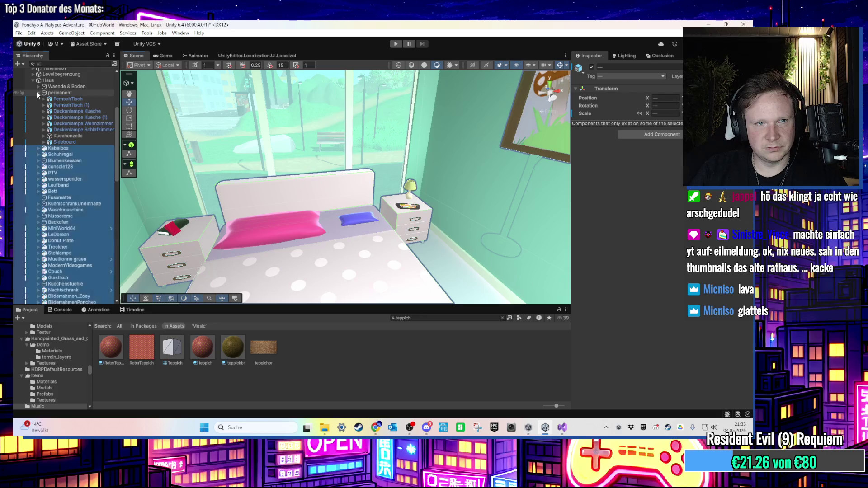
{"action": "left_click", "coordinate": [37, 91]}
{"action": "left_click", "coordinate": [61, 99]}
{"action": "scroll", "coordinate": [378, 223], "scroll_direction": "up", "scroll_amount": 2}
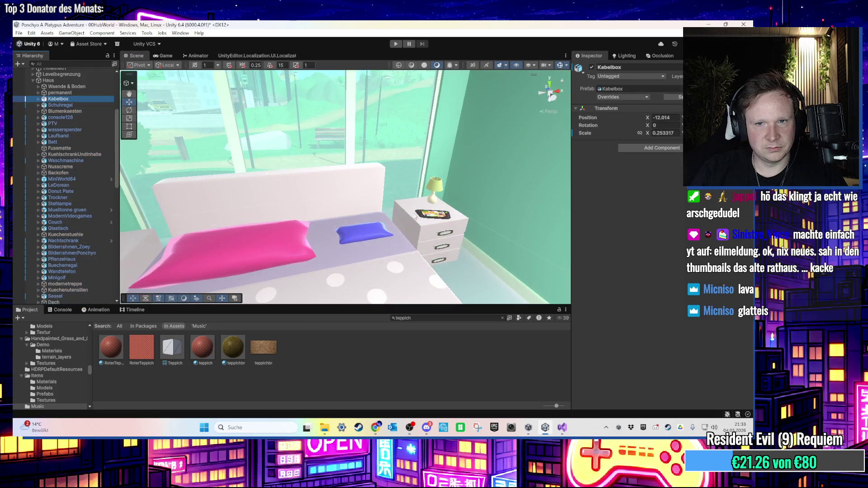
- Duplicate the right nightstand's LampSmall and move the copy onto the left nightstand
{"action": "left_click", "coordinate": [430, 192]}
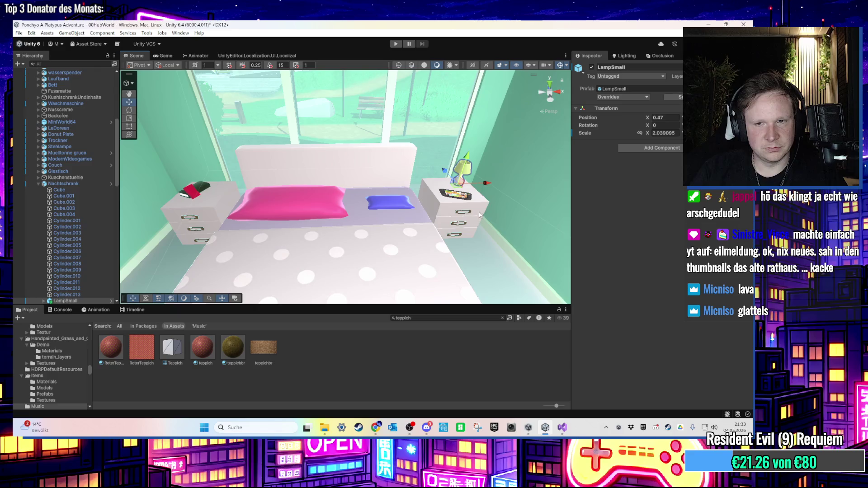
{"action": "key", "text": "ctrl+d"}
{"action": "mouse_move", "coordinate": [486, 188]}
{"action": "left_mouse_down"}
{"action": "mouse_move", "coordinate": [245, 197]}
{"action": "mouse_move", "coordinate": [330, 243]}
{"action": "left_mouse_up"}
{"action": "key", "text": "f"}
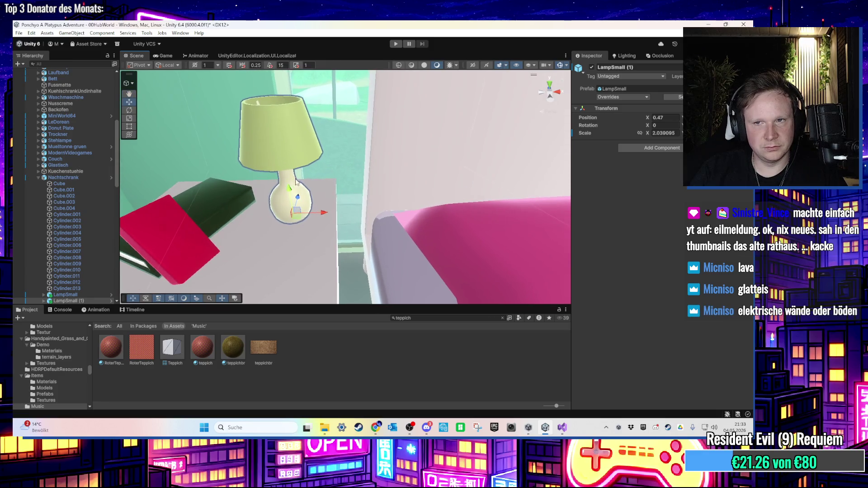
- Apply the DreeleePink material to the copied lamp's shade
{"action": "left_click", "coordinate": [276, 164]}
{"action": "left_click", "coordinate": [423, 318]}
{"action": "type", "text": "pink"}
{"action": "mouse_move", "coordinate": [360, 347]}
{"action": "left_mouse_down"}
{"action": "mouse_move", "coordinate": [289, 145]}
{"action": "mouse_move", "coordinate": [357, 139]}
{"action": "mouse_move", "coordinate": [414, 170]}
{"action": "mouse_move", "coordinate": [429, 209]}
{"action": "mouse_move", "coordinate": [345, 235]}
{"action": "mouse_move", "coordinate": [293, 237]}
{"action": "mouse_move", "coordinate": [364, 220]}
{"action": "mouse_move", "coordinate": [369, 244]}
{"action": "mouse_move", "coordinate": [402, 252]}
{"action": "left_mouse_up"}
- Deactivate the house furniture objects from Kabelbox through Sessel
{"action": "scroll", "coordinate": [90, 249], "scroll_direction": "down", "scroll_amount": 1}
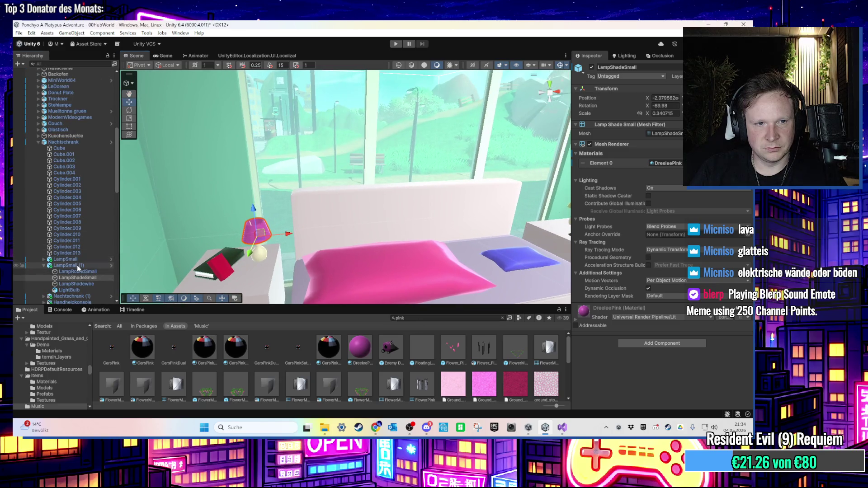
{"action": "left_click", "coordinate": [77, 265]}
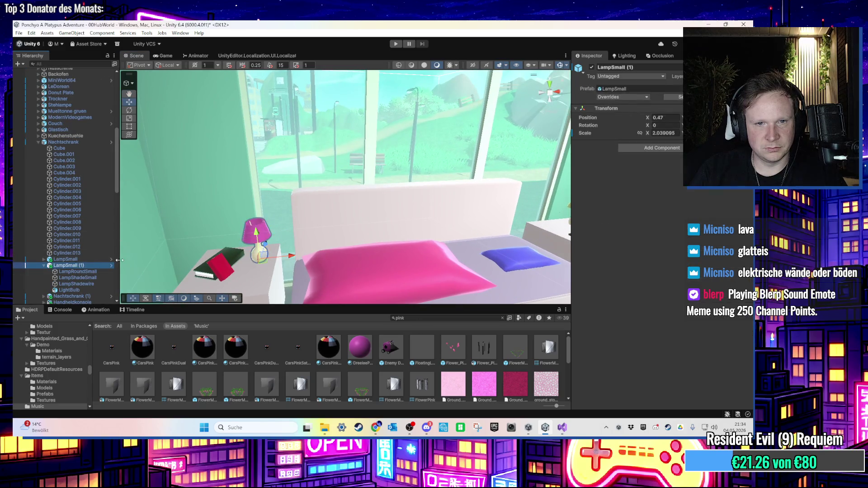
{"action": "left_click", "coordinate": [39, 143]}
{"action": "scroll", "coordinate": [55, 137], "scroll_direction": "up", "scroll_amount": 6}
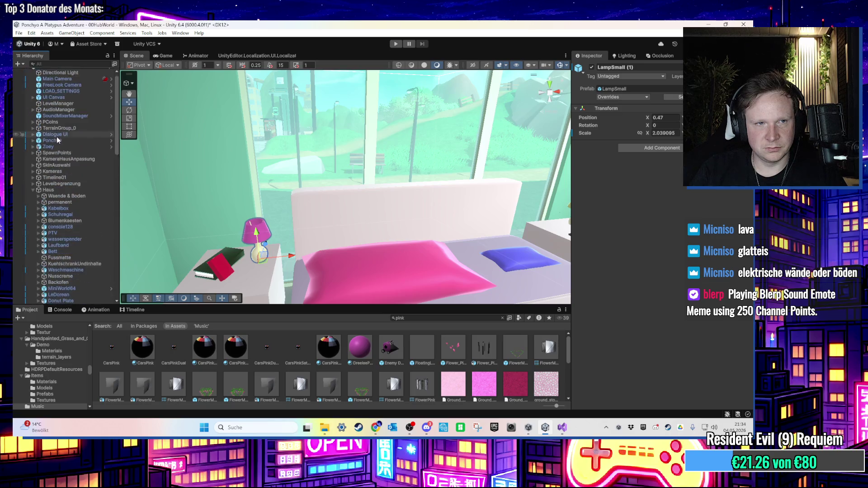
{"action": "left_click", "coordinate": [75, 183]}
{"action": "scroll", "coordinate": [75, 184], "scroll_direction": "down", "scroll_amount": 5}
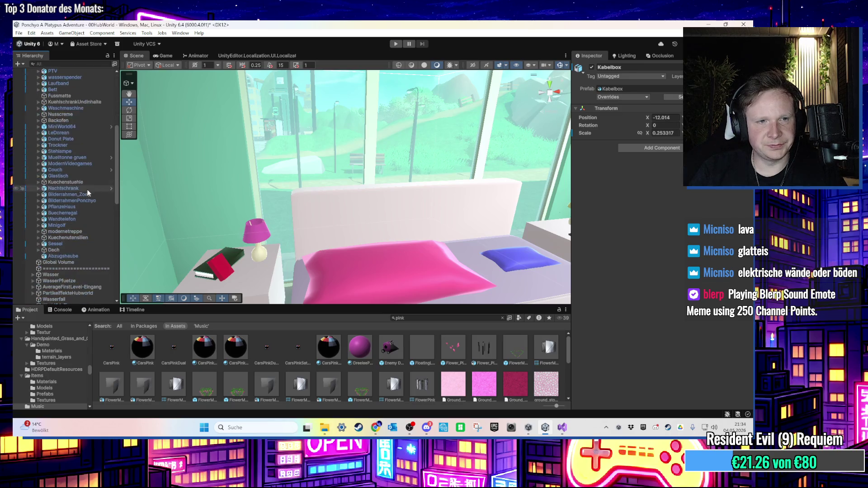
{"action": "left_click", "coordinate": [75, 245], "text": "shift"}
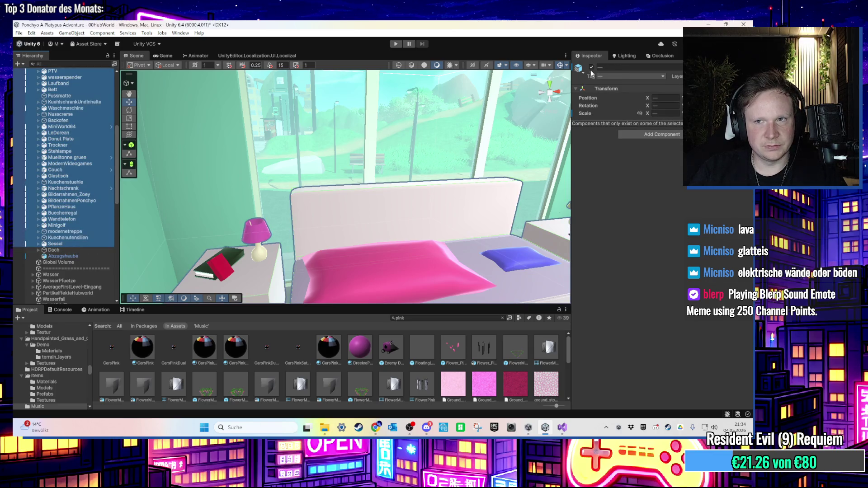
{"action": "left_click", "coordinate": [592, 67]}
- Open the project's Scenes folder and select the 00HubWorld scene asset
{"action": "scroll", "coordinate": [91, 368], "scroll_direction": "up", "scroll_amount": 10}
{"action": "left_click", "coordinate": [38, 338]}
{"action": "left_click", "coordinate": [391, 348]}
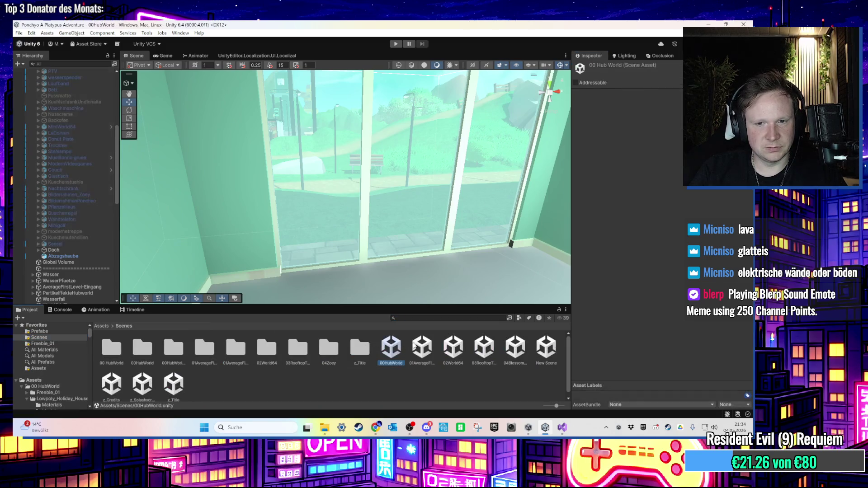
- Open the 01AverageFirstLevel scene and frame the Nachtschrank nightstand
{"action": "double_click", "coordinate": [425, 350]}
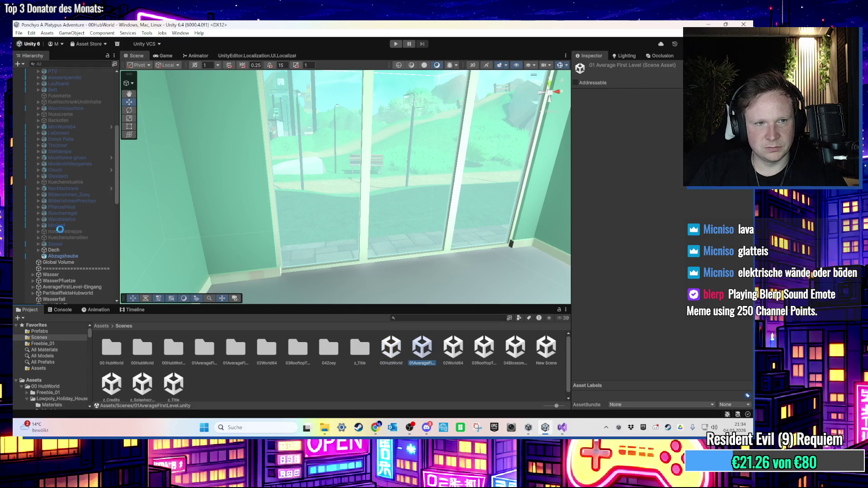
{"action": "scroll", "coordinate": [38, 189], "scroll_direction": "up", "scroll_amount": 5}
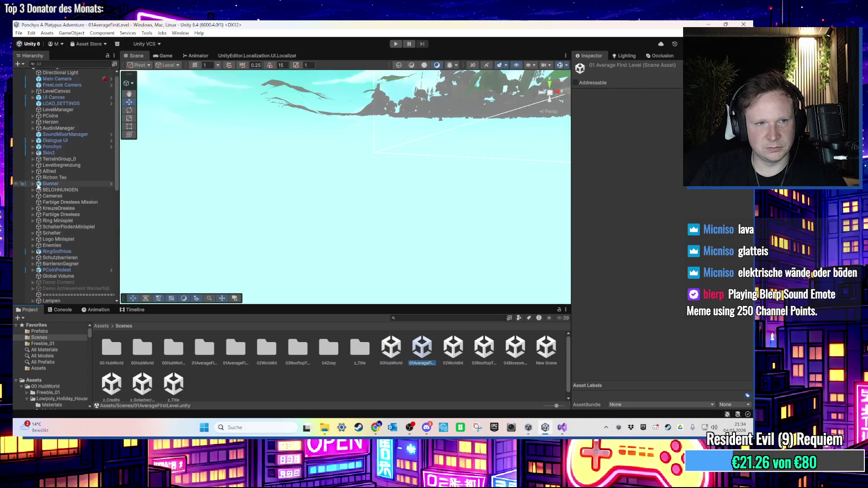
{"action": "left_click", "coordinate": [33, 190]}
{"action": "left_click", "coordinate": [67, 276]}
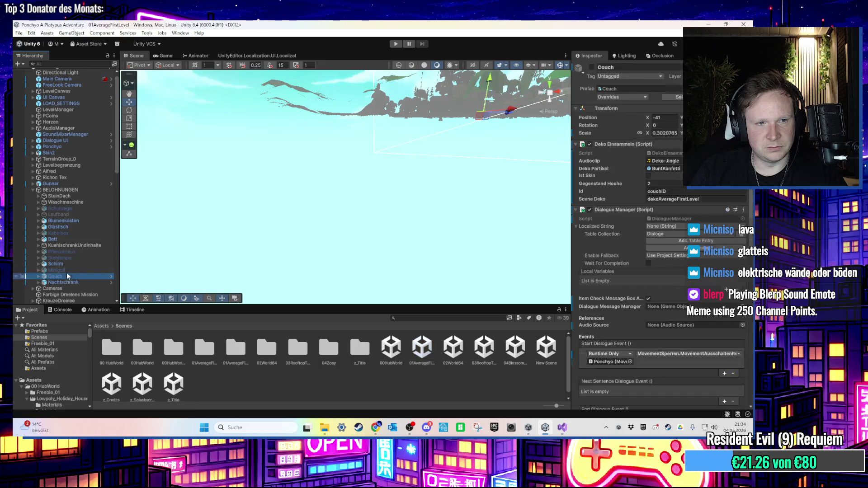
{"action": "left_click", "coordinate": [68, 226]}
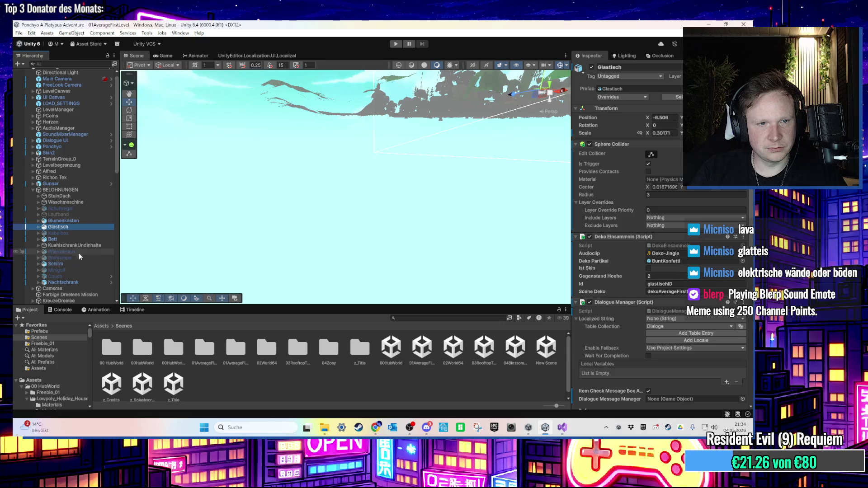
{"action": "double_click", "coordinate": [77, 246]}
{"action": "double_click", "coordinate": [72, 282]}
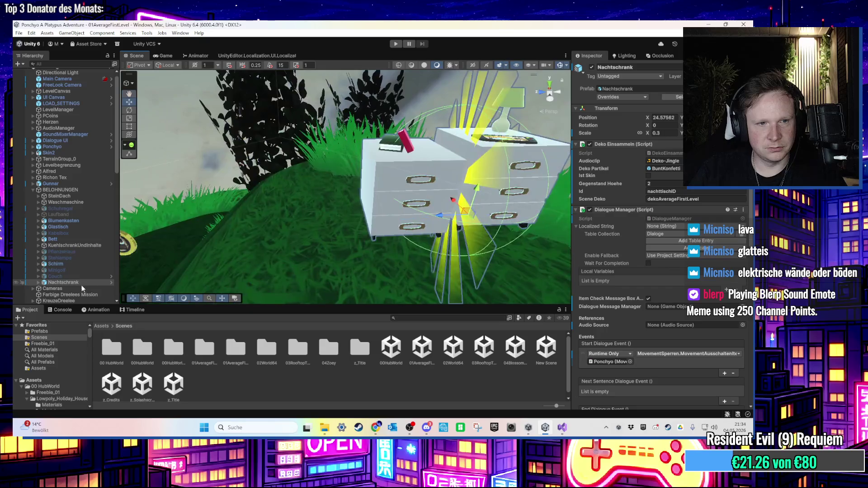
- Parent LampSmall (1) under Nachtschrank and set its X position to 0
{"action": "left_click", "coordinate": [74, 288]}
{"action": "left_click_drag", "start_coordinate": [75, 289], "coordinate": [74, 283]}
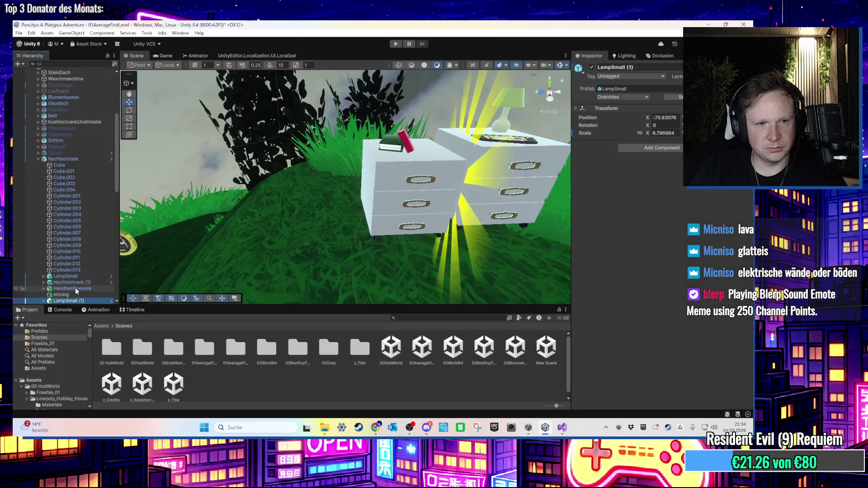
{"action": "left_click", "coordinate": [664, 117]}
{"action": "type", "text": "0"}
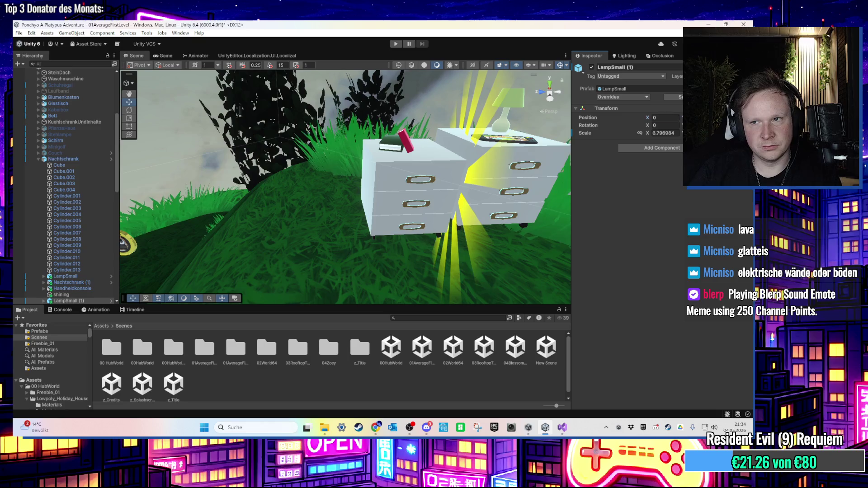
{"action": "key", "text": "Return"}
{"action": "key", "text": "f"}
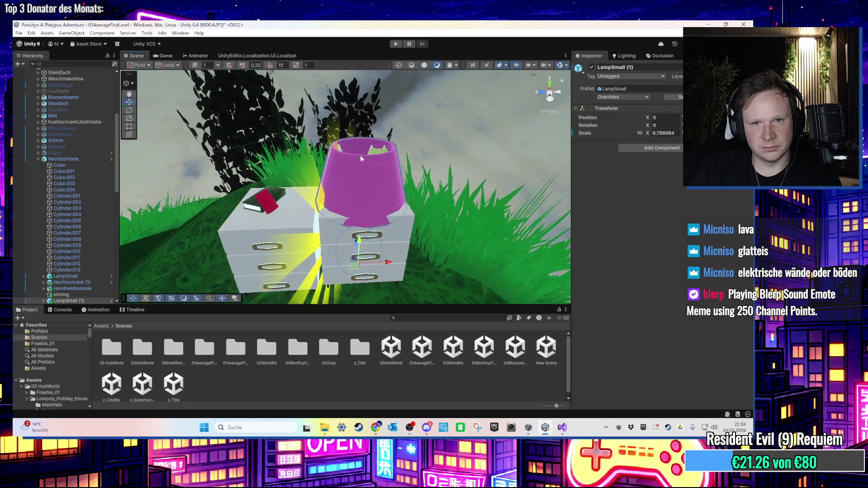
- Scale LampSmall (1) uniformly to 2.039095, slide it onto the nightstand, then select 02World64
{"action": "left_click", "coordinate": [129, 135]}
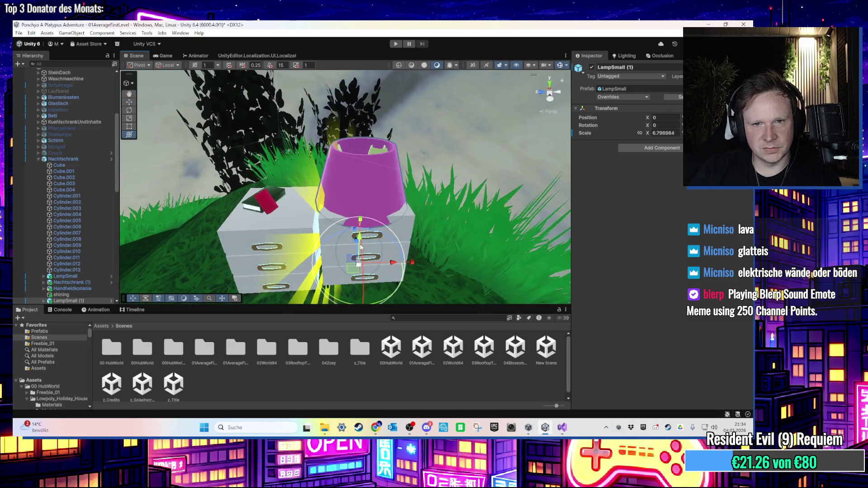
{"action": "scroll", "coordinate": [365, 167], "scroll_direction": "up", "scroll_amount": 3}
{"action": "key", "text": "f"}
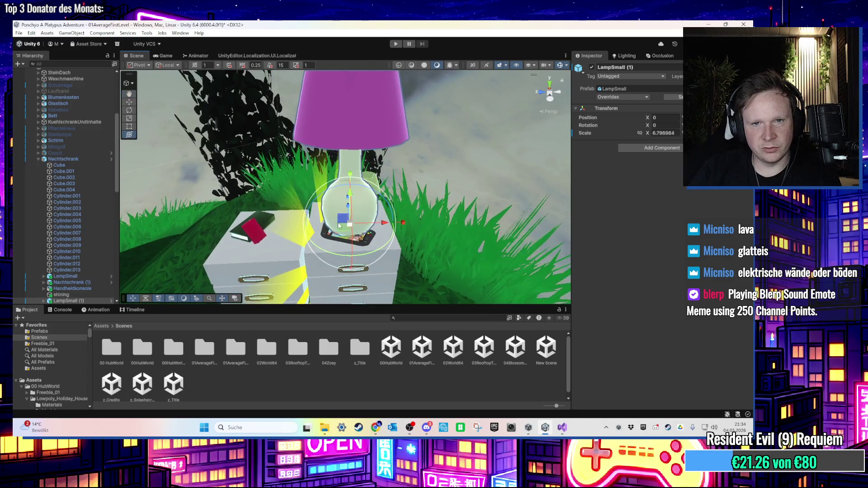
{"action": "scroll", "coordinate": [99, 252], "scroll_direction": "down", "scroll_amount": 3}
{"action": "left_click", "coordinate": [83, 230]}
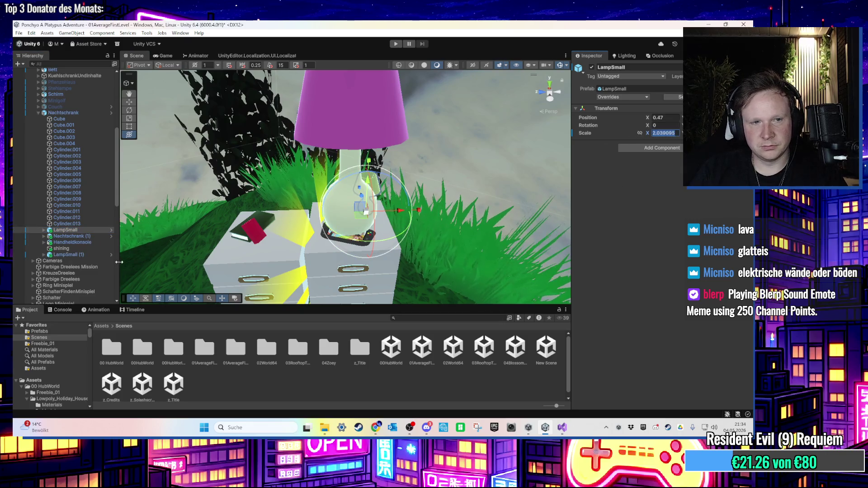
{"action": "left_click", "coordinate": [96, 256]}
{"action": "left_click", "coordinate": [639, 133]}
{"action": "mouse_move", "coordinate": [648, 133]}
{"action": "left_mouse_down"}
{"action": "mouse_move", "coordinate": [497, 204]}
{"action": "mouse_move", "coordinate": [405, 260]}
{"action": "left_mouse_up"}
{"action": "key", "text": "f"}
{"action": "mouse_move", "coordinate": [446, 181]}
{"action": "left_mouse_down"}
{"action": "mouse_move", "coordinate": [370, 192]}
{"action": "mouse_move", "coordinate": [369, 182]}
{"action": "mouse_move", "coordinate": [356, 194]}
{"action": "mouse_move", "coordinate": [345, 145]}
{"action": "mouse_move", "coordinate": [328, 148]}
{"action": "mouse_move", "coordinate": [399, 268]}
{"action": "left_mouse_up"}
{"action": "key", "text": "f"}
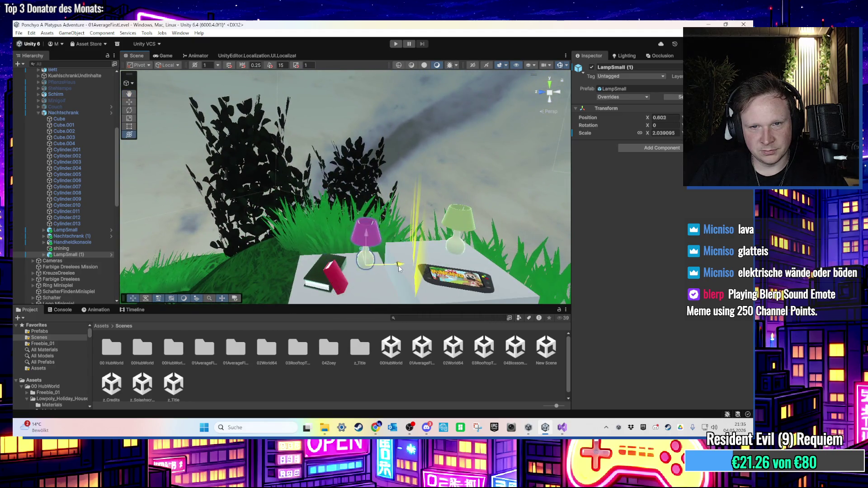
{"action": "left_click", "coordinate": [447, 361]}
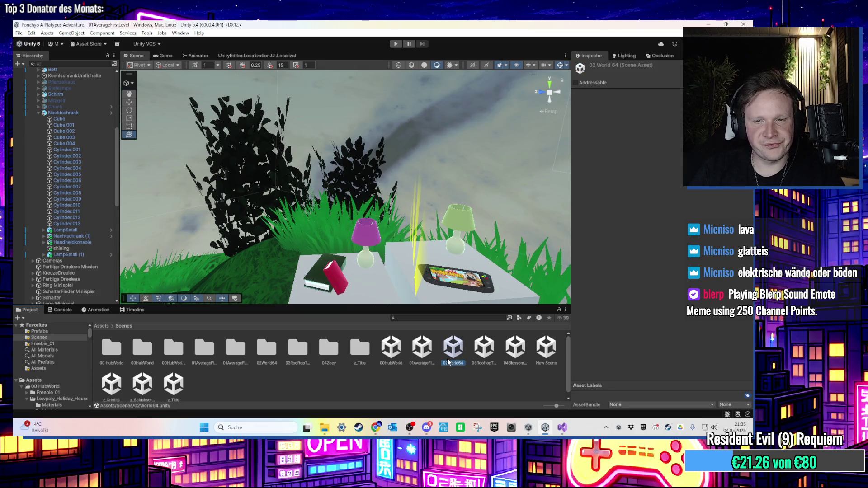
- Load the 00HubWorld scene from the Scenes folder, replacing 01AverageFirstLevel
{"action": "double_click", "coordinate": [390, 361]}
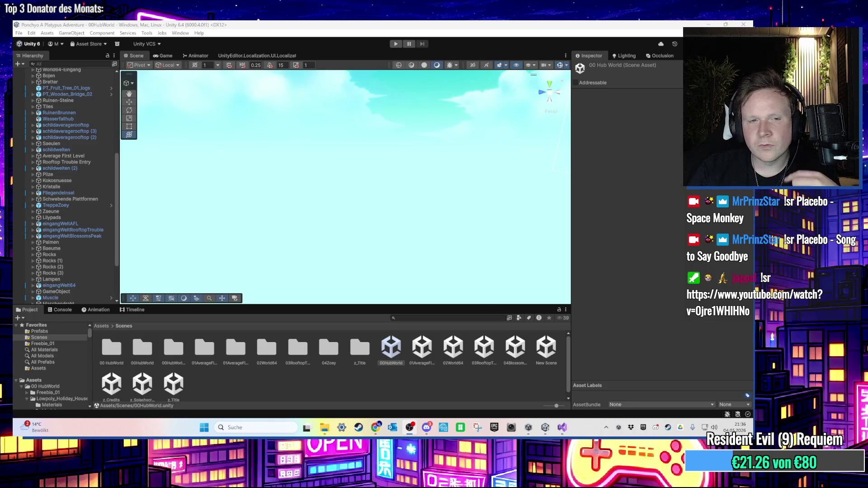
- Frame Lilypads, pull back to a wide view of the hub island, and enter Play mode
{"action": "double_click", "coordinate": [91, 217]}
{"action": "mouse_move", "coordinate": [324, 224]}
{"action": "left_mouse_down"}
{"action": "mouse_move", "coordinate": [311, 187]}
{"action": "mouse_move", "coordinate": [279, 162]}
{"action": "mouse_move", "coordinate": [530, 190]}
{"action": "mouse_move", "coordinate": [412, 193]}
{"action": "left_mouse_up"}
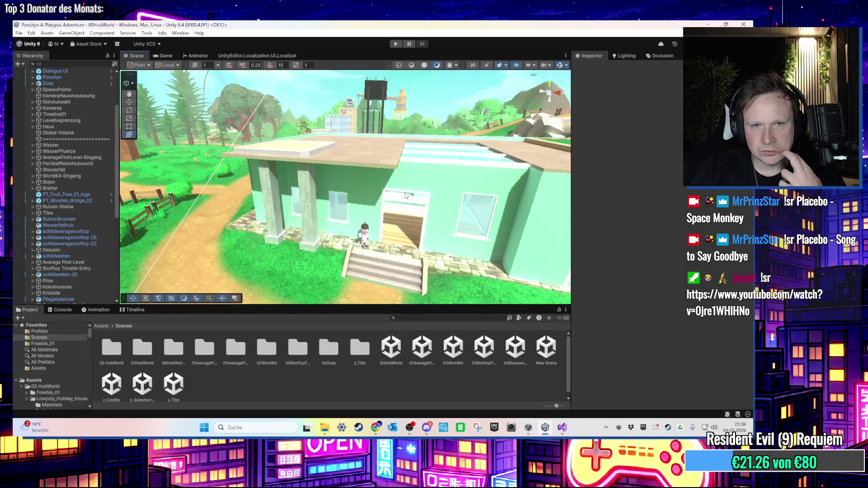
{"action": "left_click", "coordinate": [394, 45]}
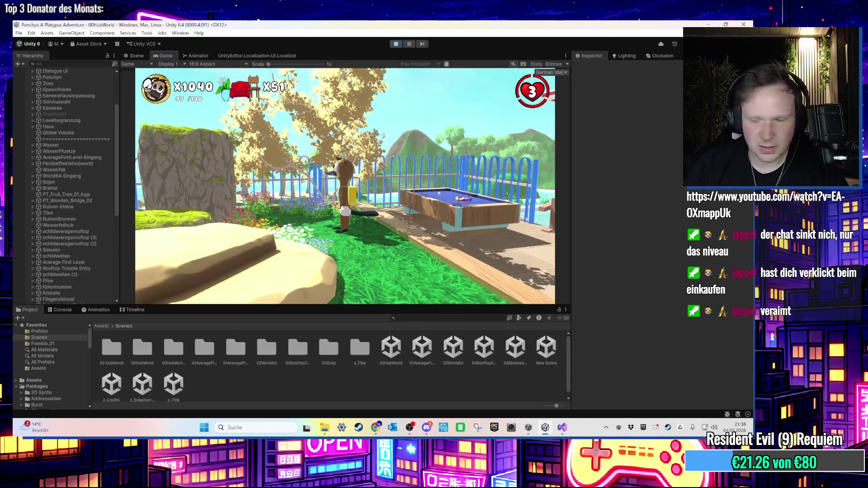
- Search 'calc' in the Windows Start menu to bring up Calculator
{"action": "key", "text": "super"}
{"action": "key", "text": "Escape"}
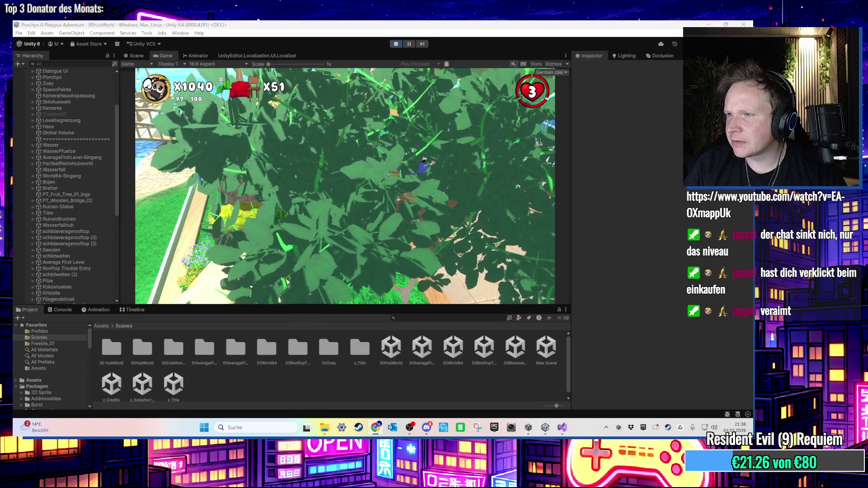
{"action": "key", "text": "super"}
{"action": "type", "text": "calc"}
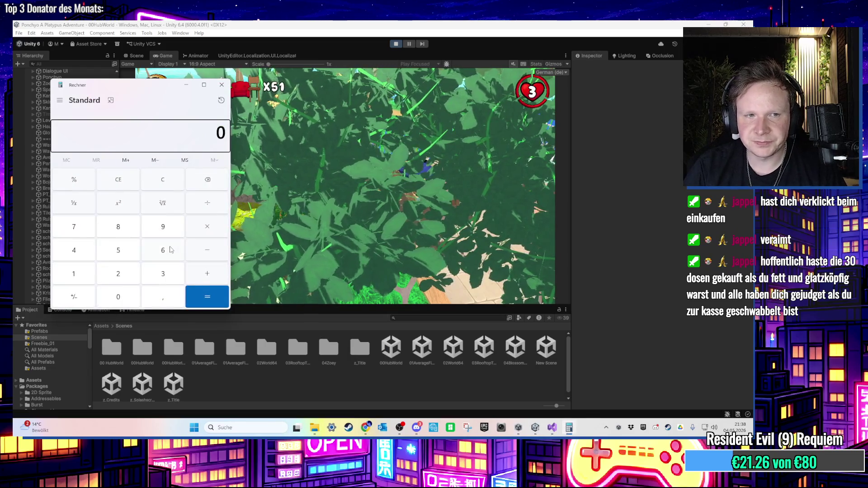
{"action": "left_click_drag", "start_coordinate": [162, 88], "coordinate": [269, 107]}
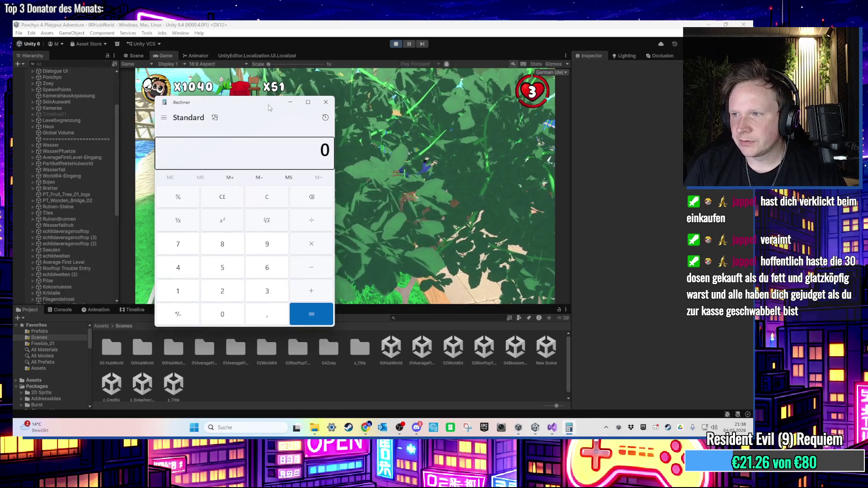
{"action": "type", "text": "19,9"}
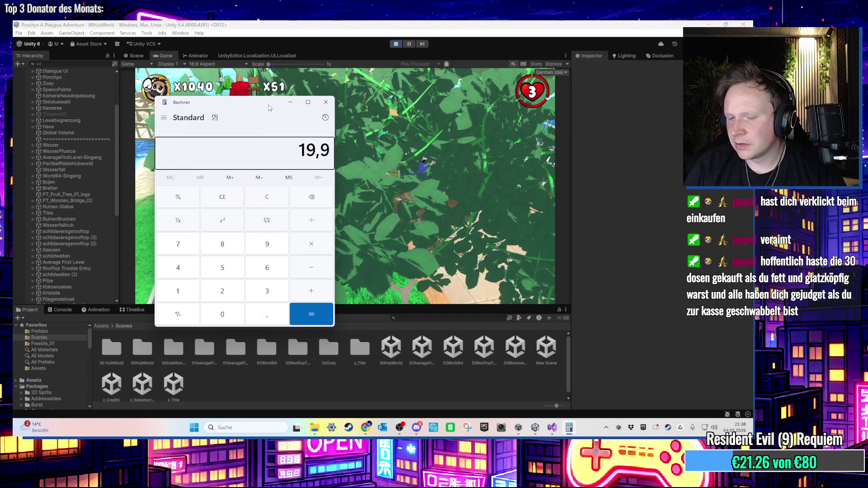
{"action": "type", "text": "/"}
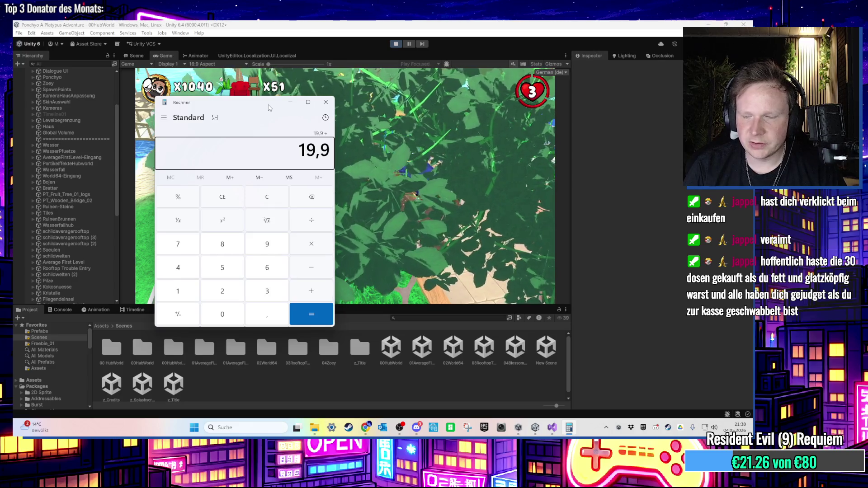
{"action": "key", "text": "Return"}
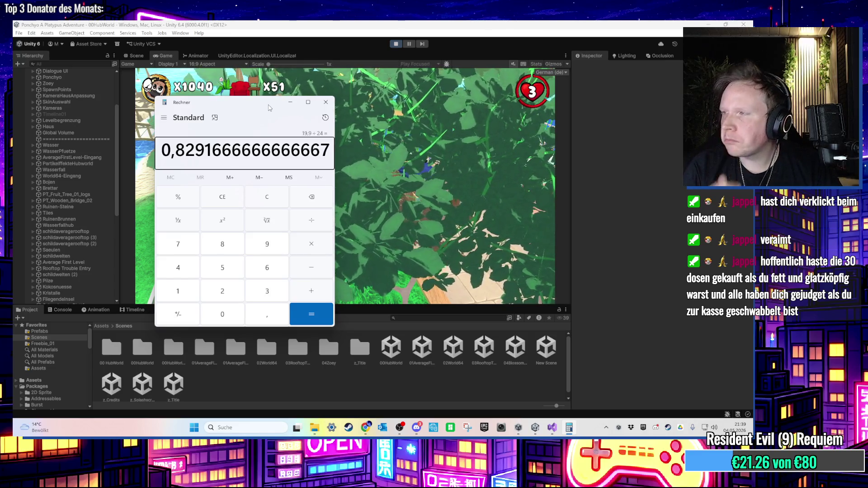
{"action": "key", "text": "alt+Tab"}
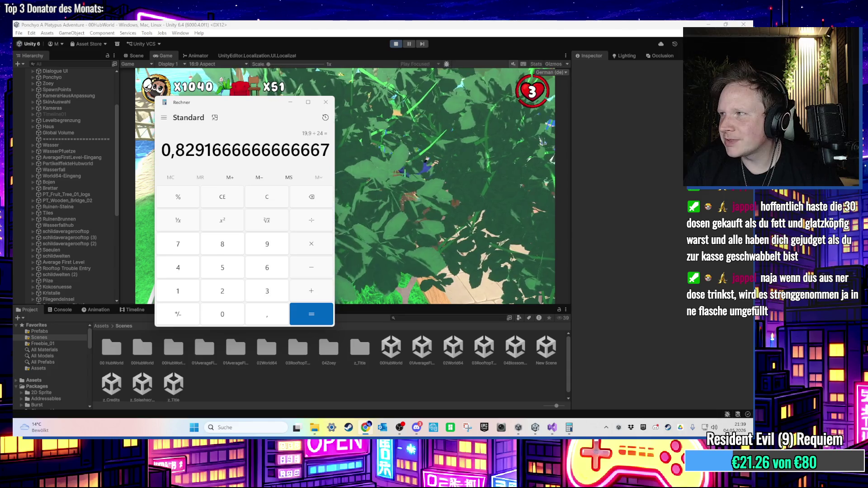
{"action": "key", "text": "ctrl+c"}
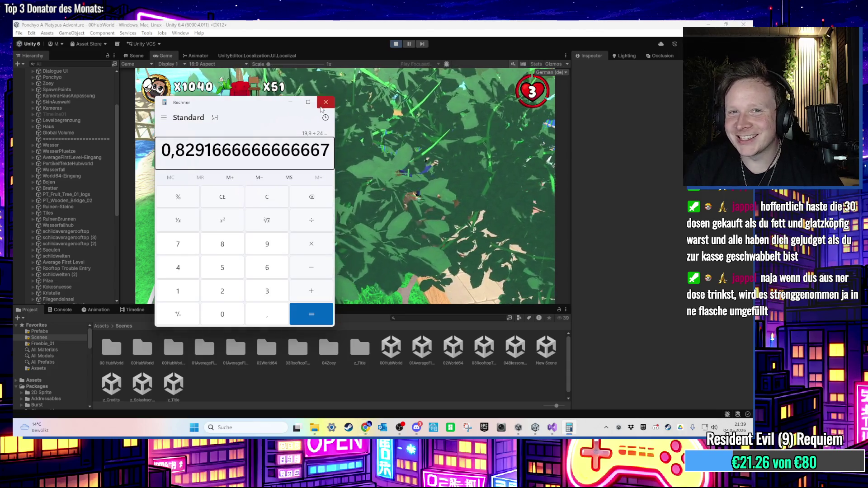
{"action": "left_click", "coordinate": [326, 102]}
- Turn the game camera toward the bridge in the running hub world
{"action": "left_click", "coordinate": [435, 156]}
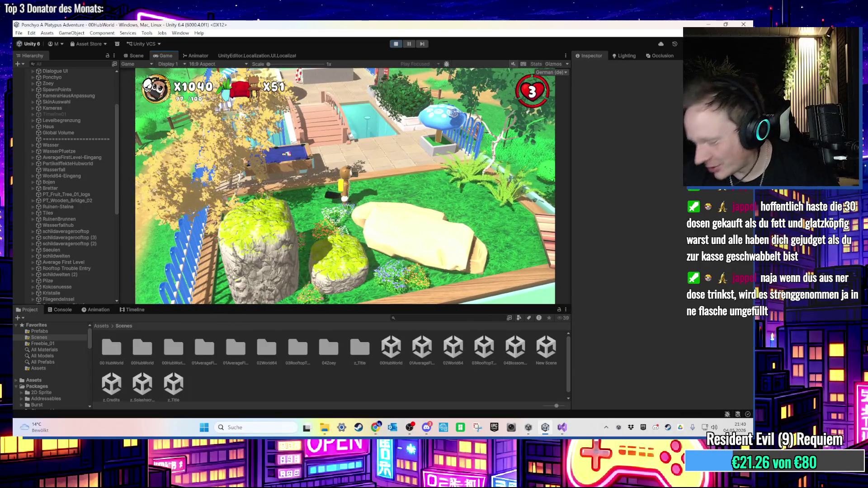
- Walk the platypus onto the bridge and back toward the pool table
{"action": "key", "text": "w"}
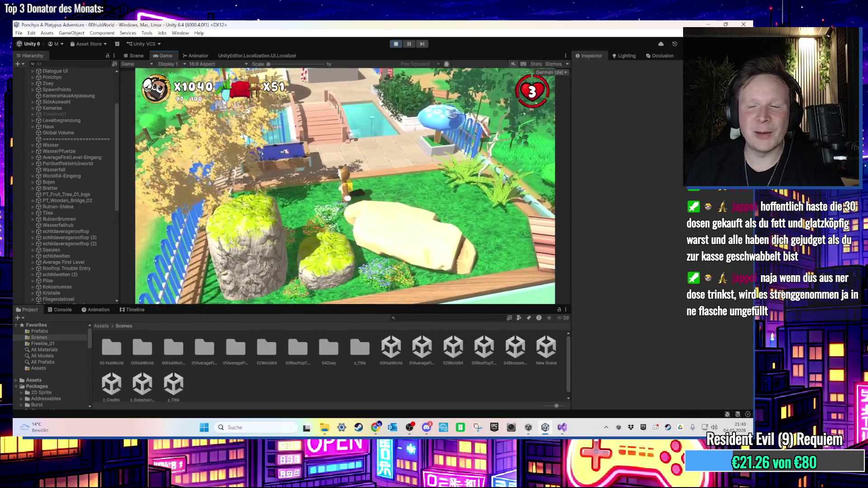
{"action": "key", "text": "w"}
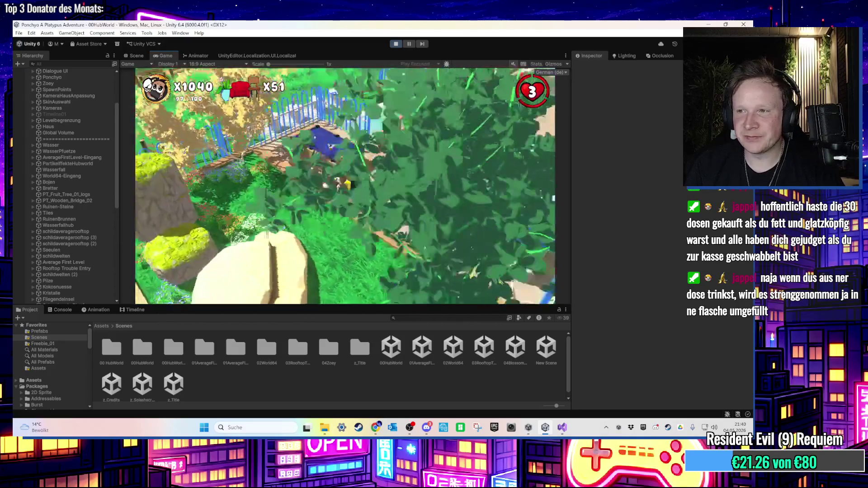
{"action": "key", "text": "s"}
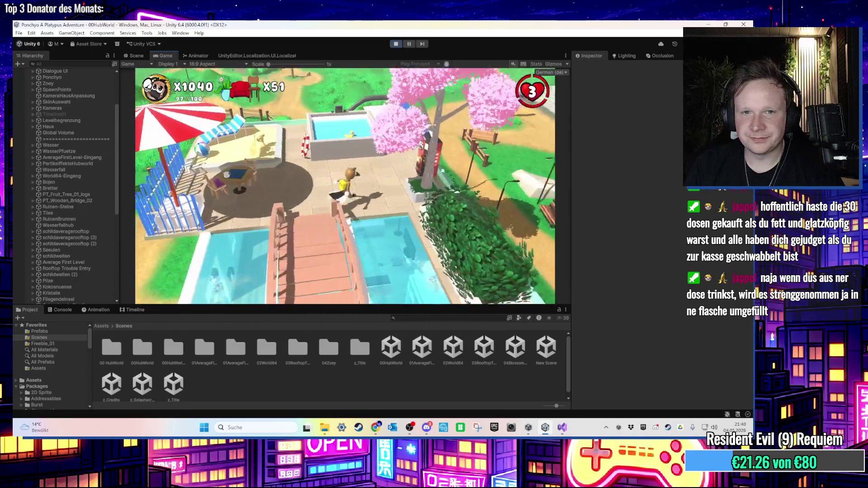
{"action": "key", "text": "super"}
{"action": "left_click", "coordinate": [415, 128]}
- Exit Play mode and fly the scene camera toward the fountain
{"action": "key", "text": "ctrl+p"}
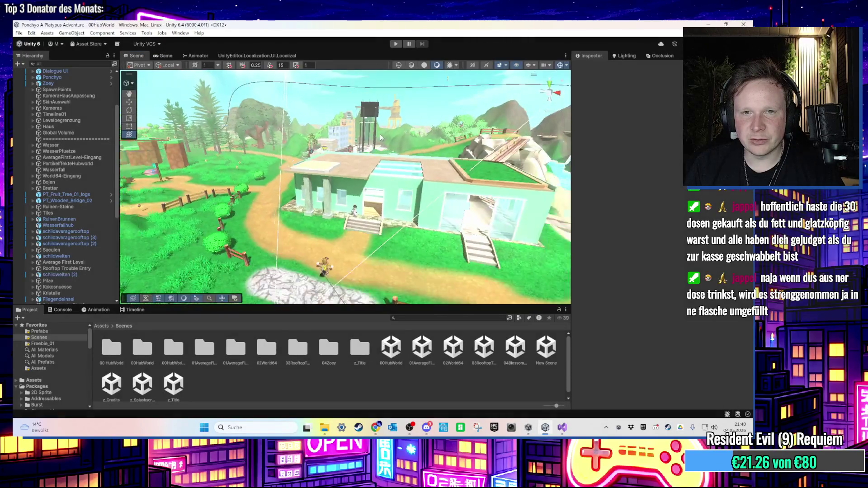
{"action": "key", "text": "w"}
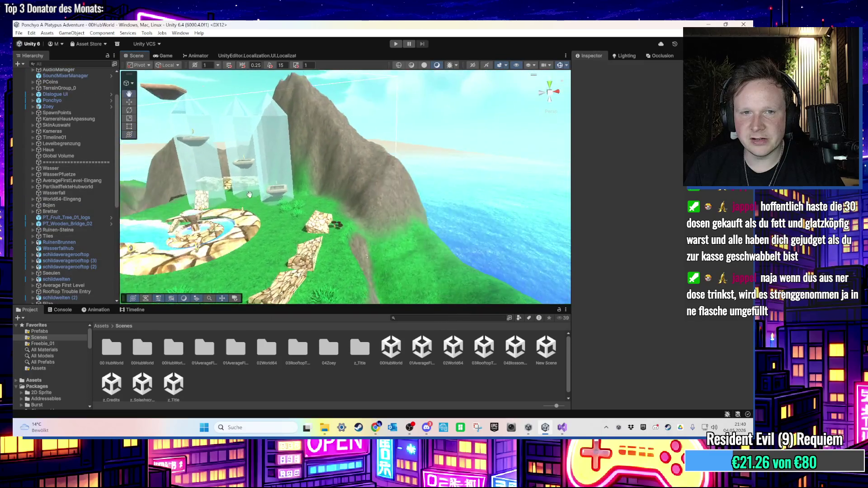
{"action": "mouse_move", "coordinate": [357, 186]}
{"action": "left_mouse_down"}
{"action": "mouse_move", "coordinate": [450, 201]}
{"action": "mouse_move", "coordinate": [378, 227]}
{"action": "mouse_move", "coordinate": [367, 154]}
{"action": "mouse_move", "coordinate": [349, 138]}
{"action": "mouse_move", "coordinate": [351, 159]}
{"action": "mouse_move", "coordinate": [379, 160]}
{"action": "left_mouse_up"}
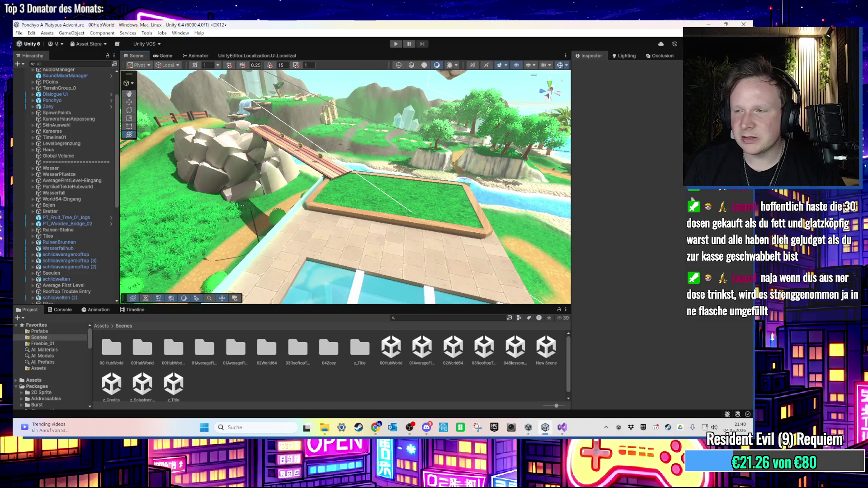
{"action": "key", "text": "alt+Tab"}
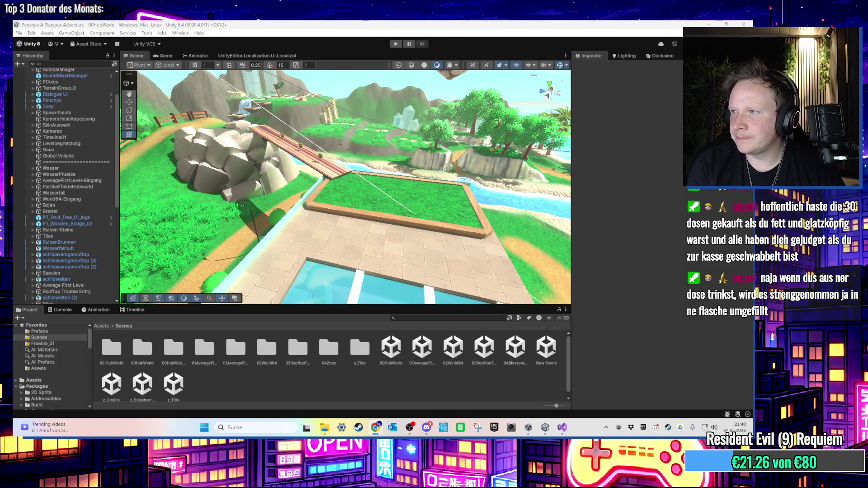
- Launch Blender from Windows Start search
{"action": "key", "text": "super"}
{"action": "type", "text": "blender"}
{"action": "key", "text": "Return"}
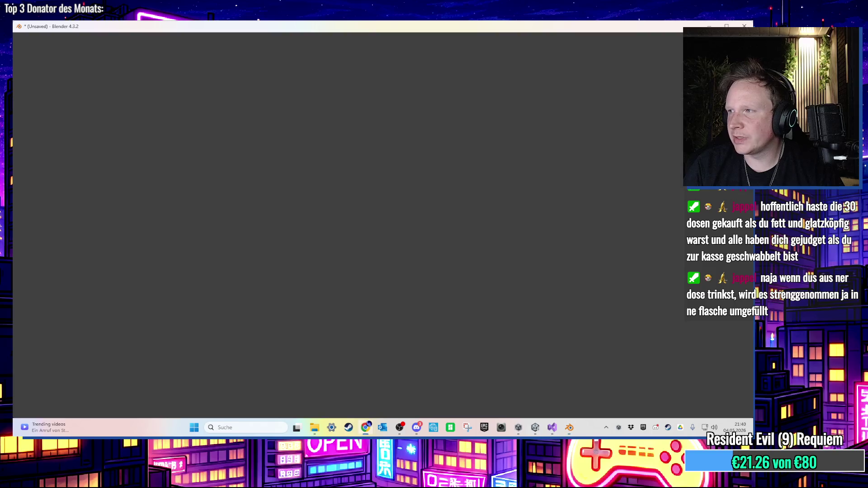
- Dismiss the splash screen and delete the default cube
{"action": "left_click", "coordinate": [165, 126]}
{"action": "mouse_move", "coordinate": [253, 164]}
{"action": "left_mouse_down"}
{"action": "mouse_move", "coordinate": [354, 238]}
{"action": "mouse_move", "coordinate": [345, 230]}
{"action": "left_mouse_up"}
{"action": "key", "text": "Delete"}
{"action": "mouse_move", "coordinate": [460, 228]}
{"action": "left_mouse_down"}
{"action": "mouse_move", "coordinate": [394, 227]}
{"action": "mouse_move", "coordinate": [314, 207]}
{"action": "mouse_move", "coordinate": [319, 176]}
{"action": "left_mouse_up"}
- Add a mesh cylinder with 32 vertices
{"action": "left_click", "coordinate": [116, 47]}
{"action": "mouse_move", "coordinate": [136, 56]}
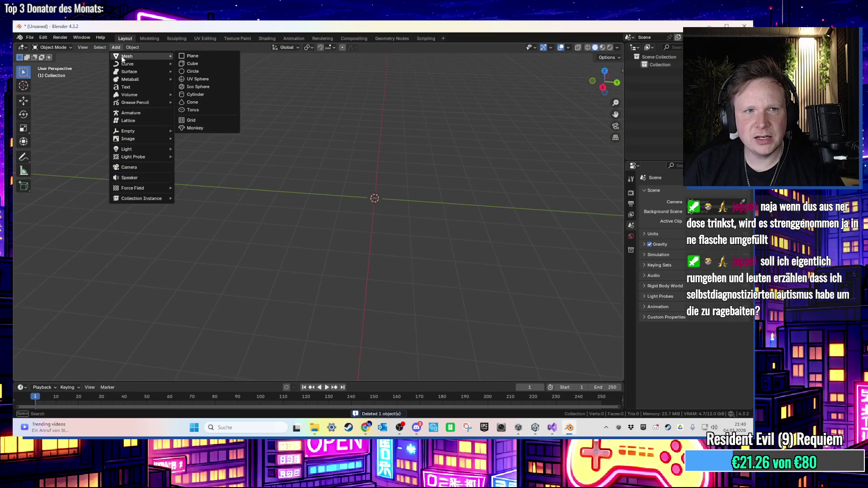
{"action": "left_click", "coordinate": [212, 94]}
{"action": "scroll", "coordinate": [347, 135], "scroll_direction": "up", "scroll_amount": 4}
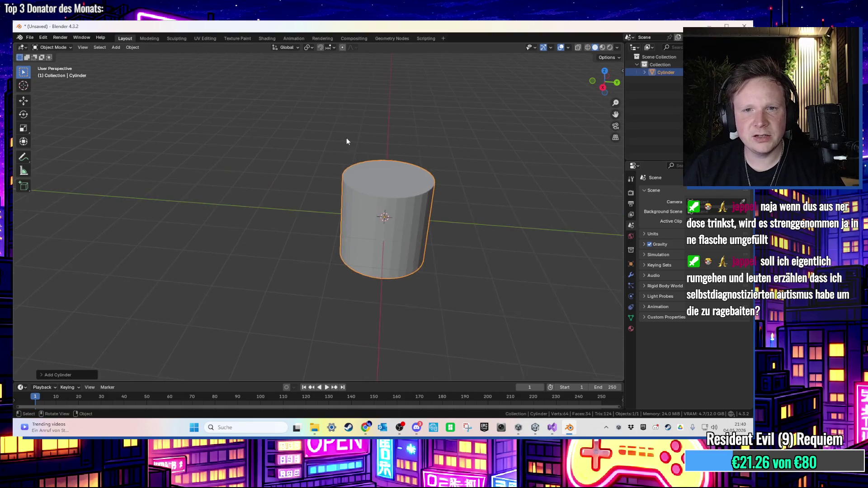
{"action": "left_click", "coordinate": [86, 374]}
{"action": "left_click", "coordinate": [117, 284]}
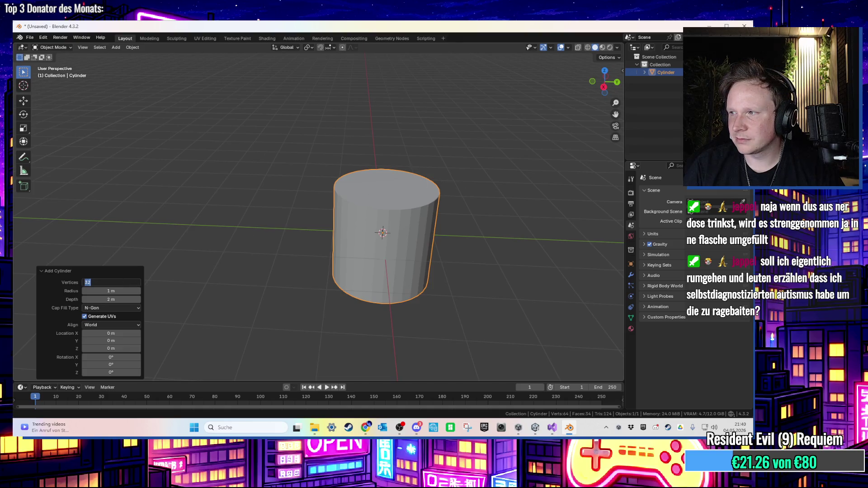
{"action": "key", "text": "Return"}
- Raise the cylinder's bottom face along Z in Edit Mode to make a short drum
{"action": "scroll", "coordinate": [422, 199], "scroll_direction": "up", "scroll_amount": 2}
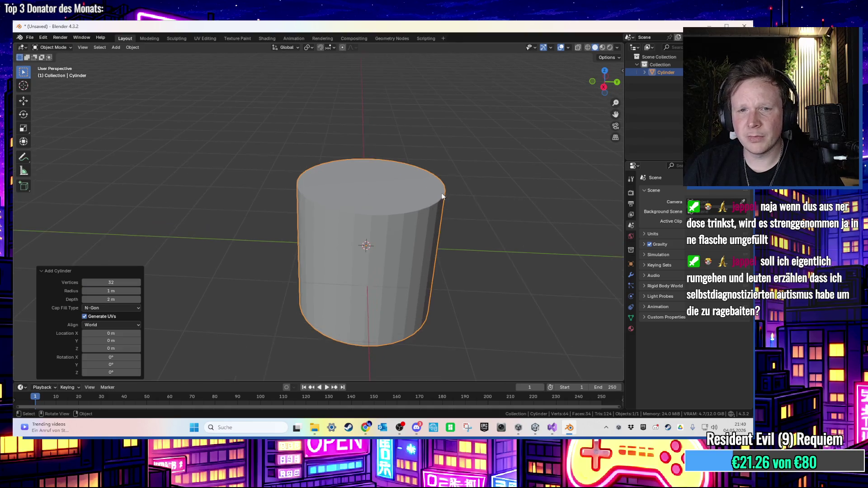
{"action": "left_click", "coordinate": [422, 199]}
{"action": "mouse_move", "coordinate": [402, 265]}
{"action": "left_mouse_down"}
{"action": "mouse_move", "coordinate": [417, 250]}
{"action": "mouse_move", "coordinate": [422, 292]}
{"action": "mouse_move", "coordinate": [403, 332]}
{"action": "left_mouse_up"}
{"action": "key", "text": "Tab"}
{"action": "left_click", "coordinate": [414, 331]}
{"action": "key", "text": "g"}
{"action": "key", "text": "z"}
{"action": "left_click", "coordinate": [481, 294]}
{"action": "mouse_move", "coordinate": [481, 294]}
{"action": "left_mouse_down"}
{"action": "mouse_move", "coordinate": [480, 310]}
{"action": "mouse_move", "coordinate": [407, 310]}
{"action": "left_mouse_up"}
{"action": "key", "text": "Tab"}
- Enlarge the cylinder and lower its top face along Z to flatten it
{"action": "key", "text": "s"}
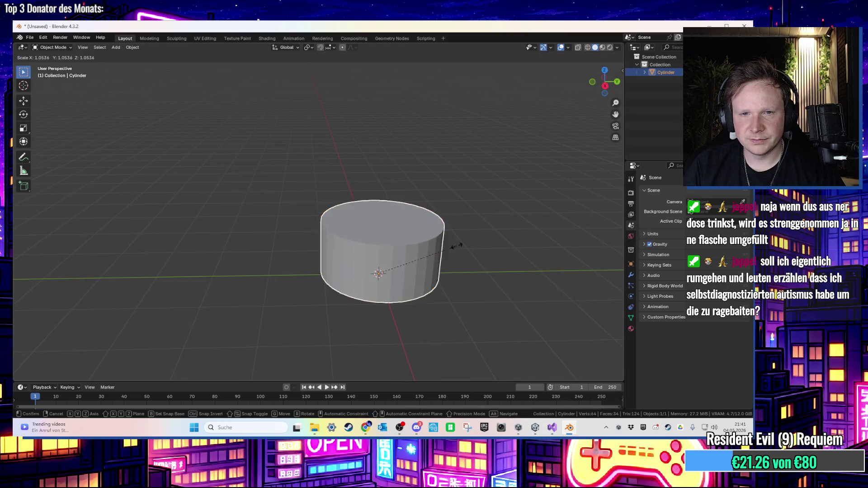
{"action": "left_click", "coordinate": [490, 249]}
{"action": "key", "text": "Tab"}
{"action": "left_click", "coordinate": [433, 221]}
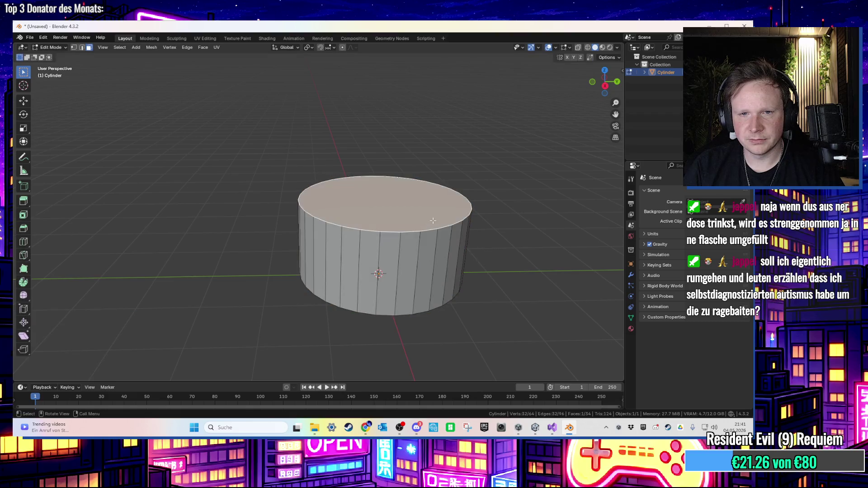
{"action": "key", "text": "g"}
{"action": "left_click", "coordinate": [446, 229]}
{"action": "key", "text": "g"}
{"action": "key", "text": "z"}
{"action": "key", "text": "y"}
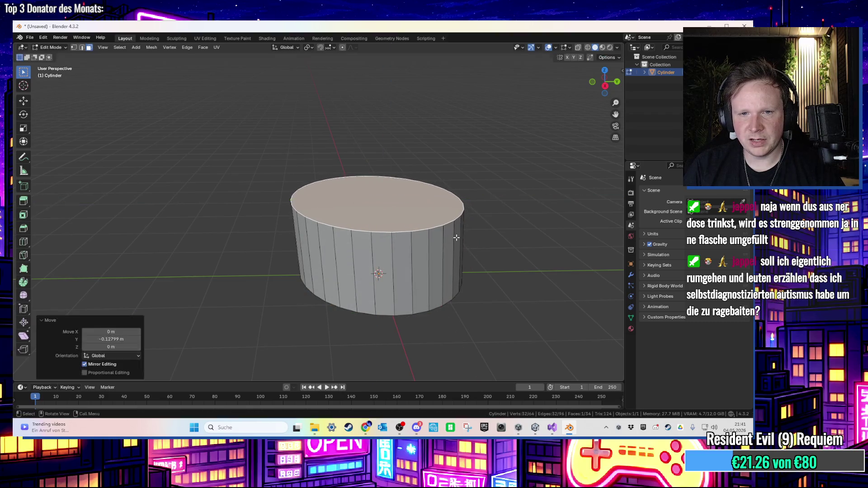
{"action": "key", "text": "z"}
{"action": "left_click", "coordinate": [488, 240]}
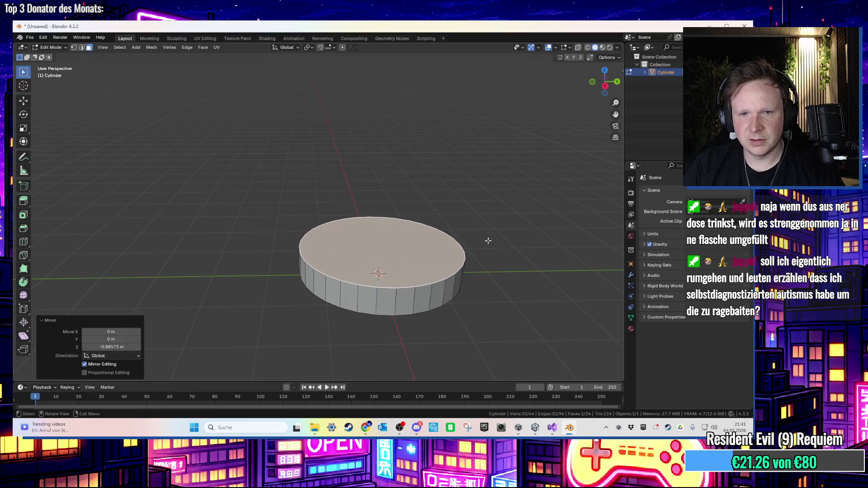
- Inset the top face to form a thick rim
{"action": "key", "text": "i"}
{"action": "left_click", "coordinate": [504, 239]}
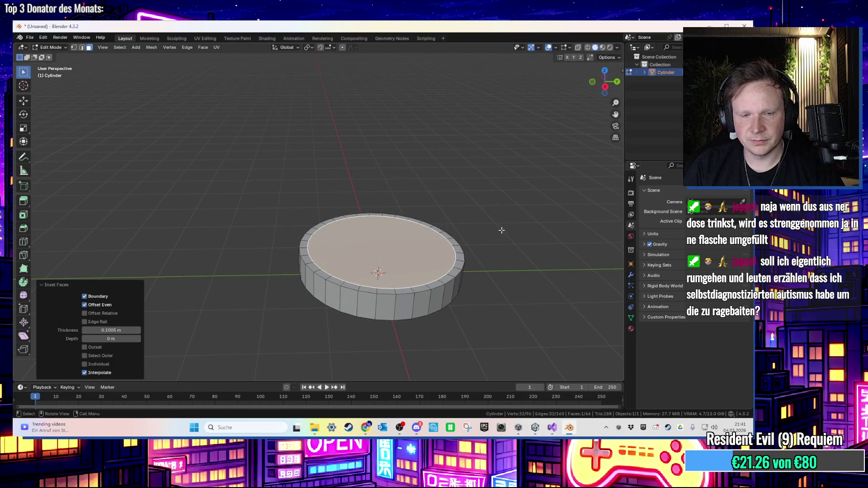
{"action": "key", "text": "s"}
{"action": "key", "text": "Escape"}
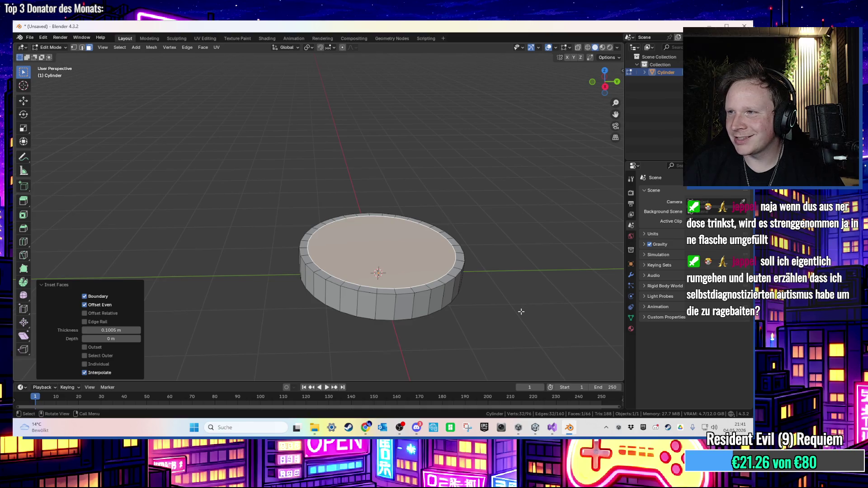
{"action": "scroll", "coordinate": [468, 237], "scroll_direction": "up", "scroll_amount": 1}
- Extrude the inner face, sink it 0.3432 m, and shrink the floor slightly
{"action": "key", "text": "e"}
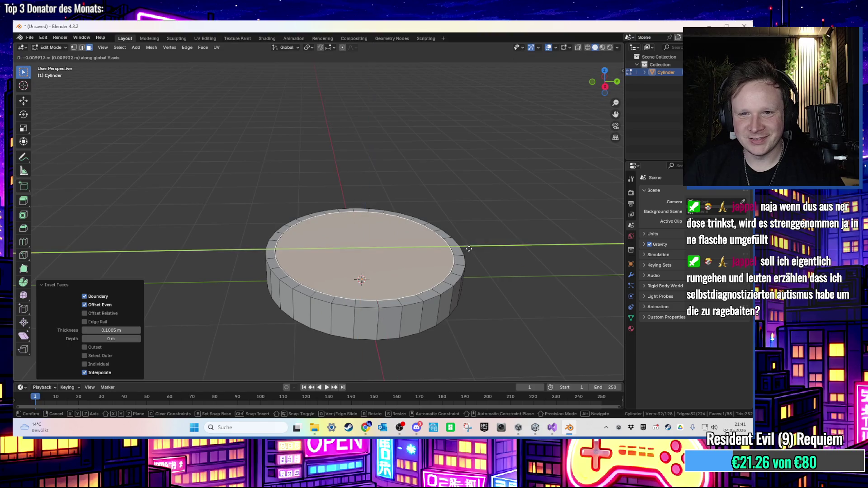
{"action": "left_click", "coordinate": [469, 257]}
{"action": "key", "text": "g"}
{"action": "key", "text": "z"}
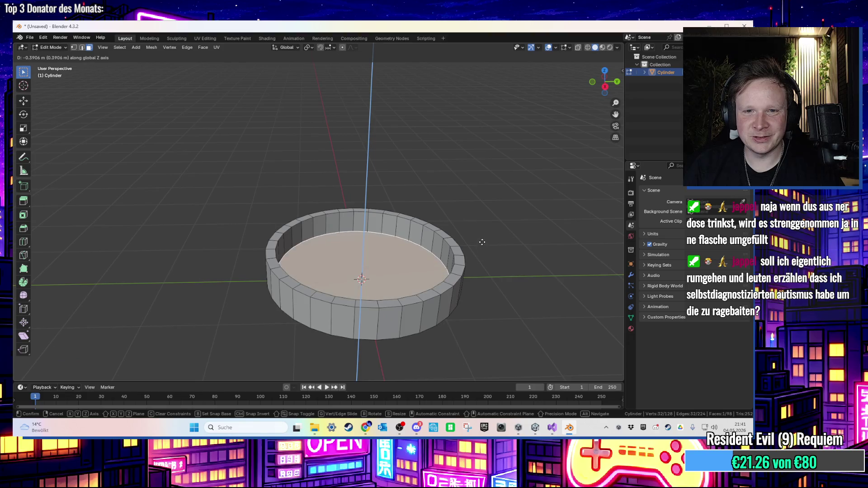
{"action": "left_click", "coordinate": [482, 240]}
{"action": "key", "text": "s"}
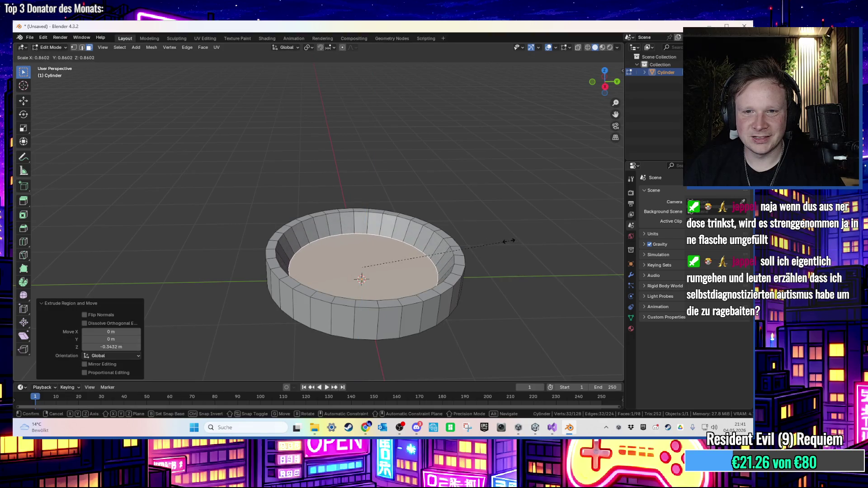
{"action": "left_click", "coordinate": [510, 241]}
{"action": "left_click", "coordinate": [510, 242]}
- Return to Object Mode and apply Shade Smooth to the bowl
{"action": "mouse_move", "coordinate": [505, 251]}
{"action": "left_mouse_down"}
{"action": "mouse_move", "coordinate": [507, 271]}
{"action": "mouse_move", "coordinate": [504, 210]}
{"action": "mouse_move", "coordinate": [494, 286]}
{"action": "mouse_move", "coordinate": [474, 297]}
{"action": "mouse_move", "coordinate": [448, 244]}
{"action": "left_mouse_up"}
{"action": "key", "text": "Tab"}
{"action": "right_click", "coordinate": [443, 213]}
{"action": "left_click", "coordinate": [443, 213]}
{"action": "left_click", "coordinate": [495, 231]}
{"action": "left_click_drag", "start_coordinate": [496, 231], "coordinate": [488, 209]}
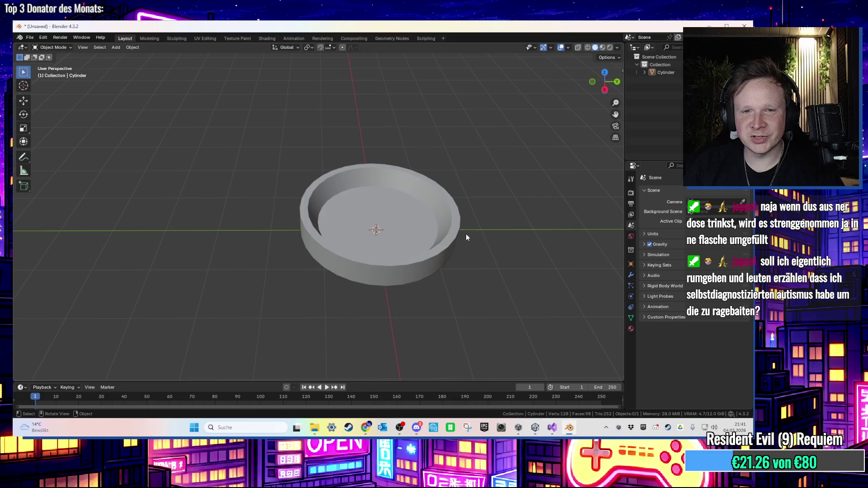
- Add a new cylinder mesh and scale it down to pedestal size
{"action": "key", "text": "Tab"}
{"action": "key", "text": "Tab"}
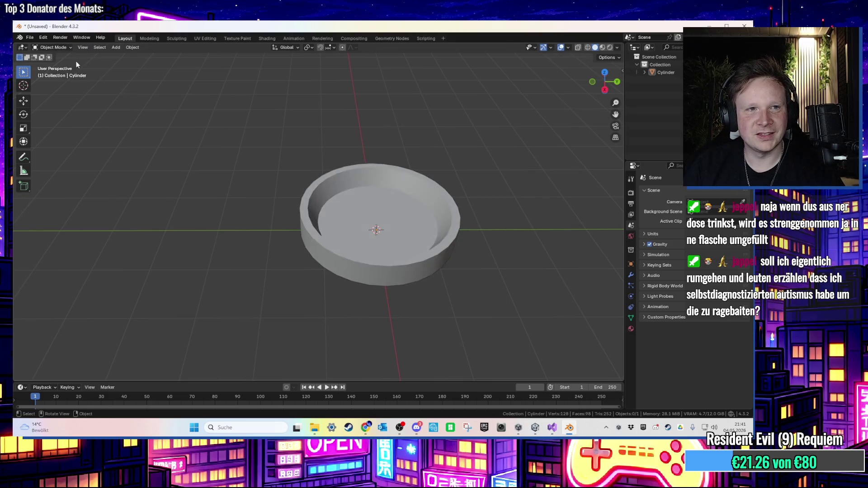
{"action": "left_click", "coordinate": [116, 47]}
{"action": "mouse_move", "coordinate": [137, 58]}
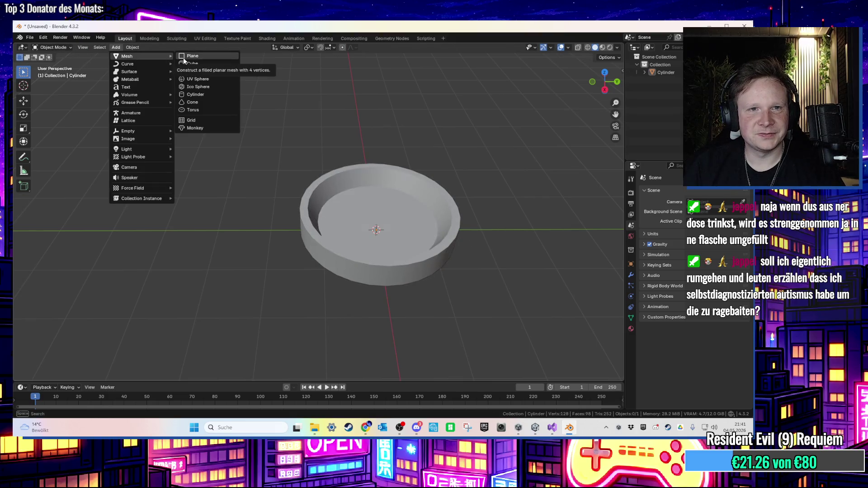
{"action": "left_click", "coordinate": [220, 95]}
{"action": "key", "text": "s"}
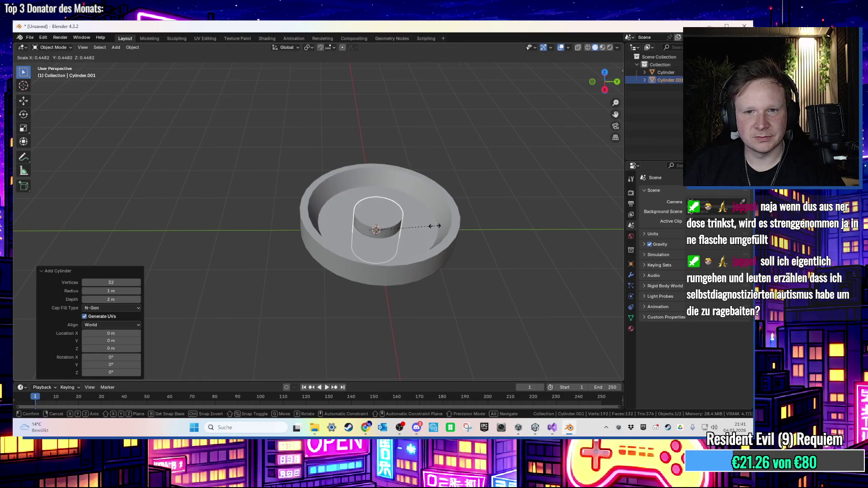
{"action": "left_click", "coordinate": [409, 231]}
{"action": "key", "text": "s"}
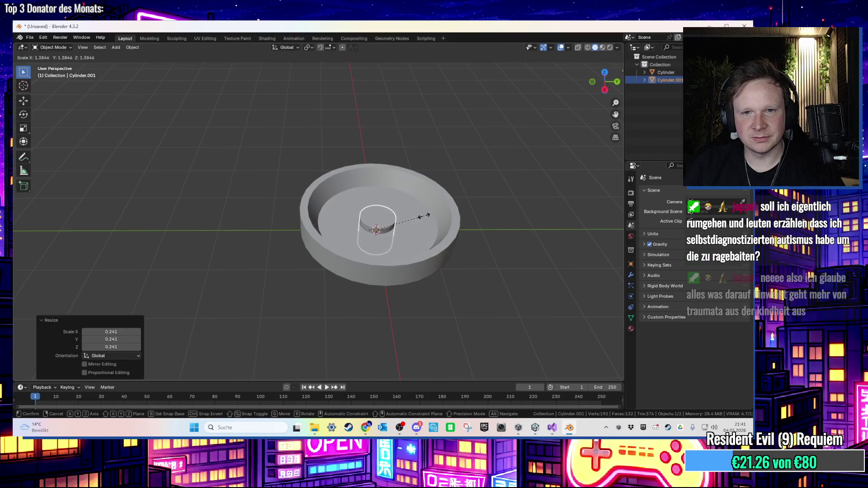
{"action": "left_click", "coordinate": [471, 199]}
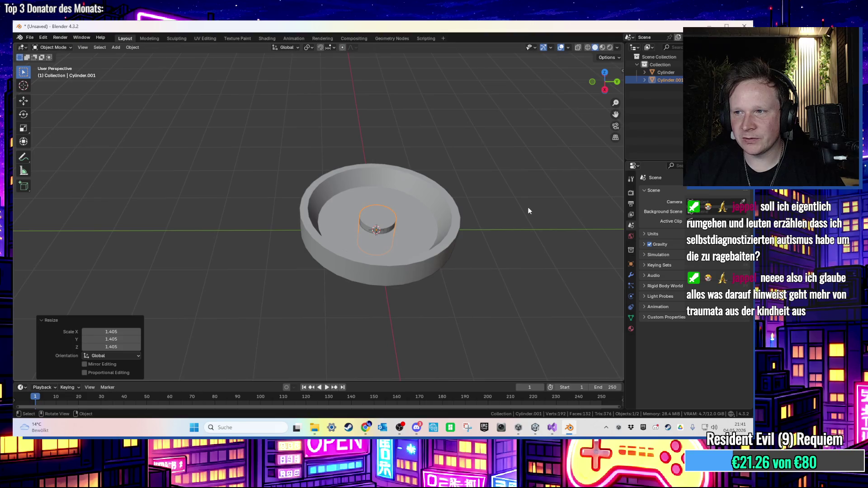
- Raise the new cylinder vertically so it stands on the bowl's floor
{"action": "key", "text": "g"}
{"action": "key", "text": "z"}
{"action": "left_click", "coordinate": [527, 166]}
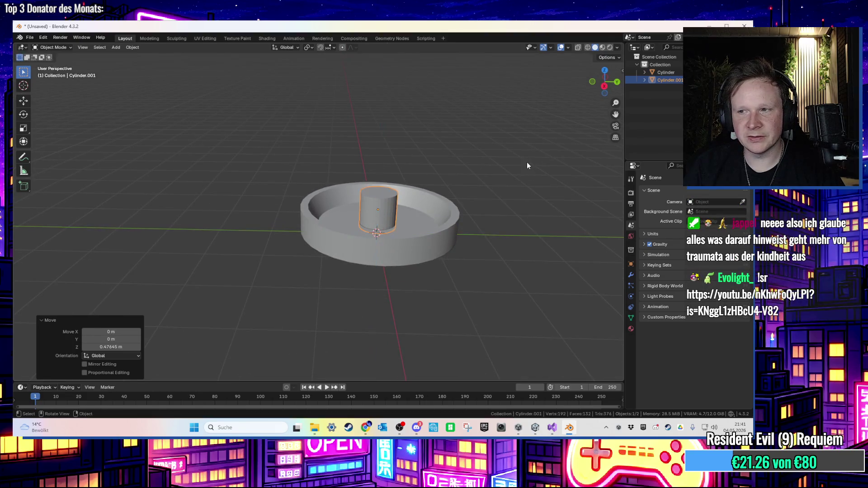
{"action": "mouse_move", "coordinate": [516, 168]}
{"action": "left_mouse_down"}
{"action": "mouse_move", "coordinate": [515, 118]}
{"action": "mouse_move", "coordinate": [518, 173]}
{"action": "left_mouse_up"}
{"action": "scroll", "coordinate": [518, 174], "scroll_direction": "up", "scroll_amount": 3}
{"action": "mouse_move", "coordinate": [433, 206]}
{"action": "left_mouse_down"}
{"action": "mouse_move", "coordinate": [520, 221]}
{"action": "mouse_move", "coordinate": [456, 230]}
{"action": "left_mouse_up"}
- Fine-tune the pedestal Cylinder.001, making it slightly smaller and adjusting its height in the bowl
{"action": "key", "text": "s"}
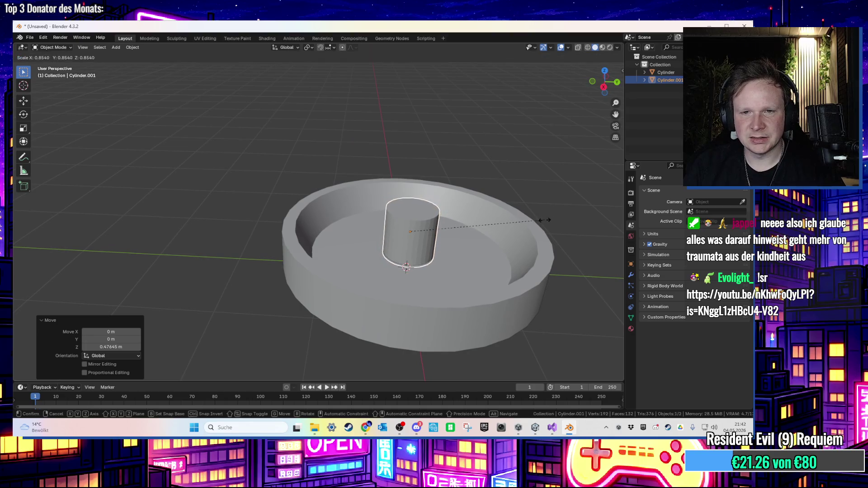
{"action": "left_click", "coordinate": [538, 222]}
{"action": "key", "text": "g"}
{"action": "key", "text": "z"}
{"action": "left_click", "coordinate": [457, 218]}
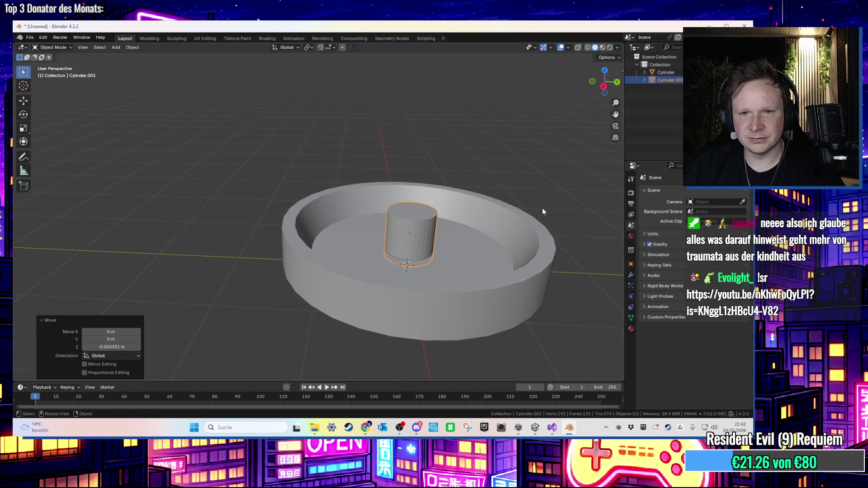
{"action": "scroll", "coordinate": [452, 218], "scroll_direction": "up", "scroll_amount": 4}
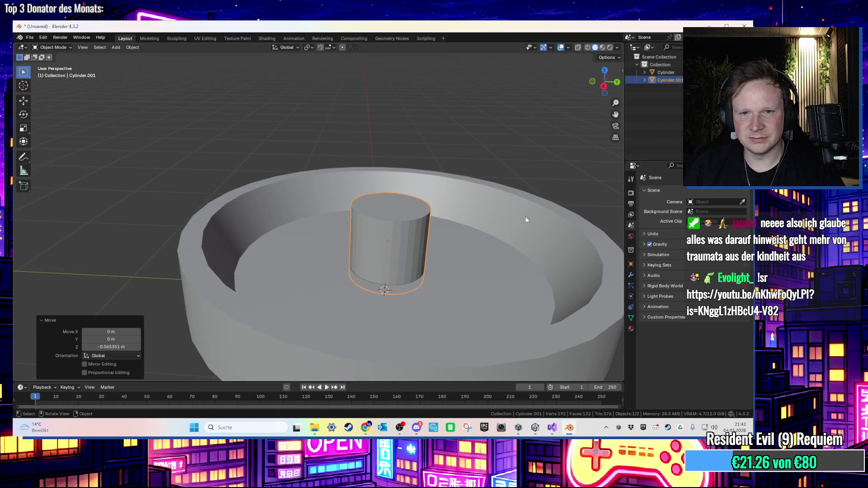
{"action": "key", "text": "ctrl+z"}
{"action": "key", "text": "Tab"}
- Extrude the pedestal's top face and move it up vertically
{"action": "left_click", "coordinate": [404, 215]}
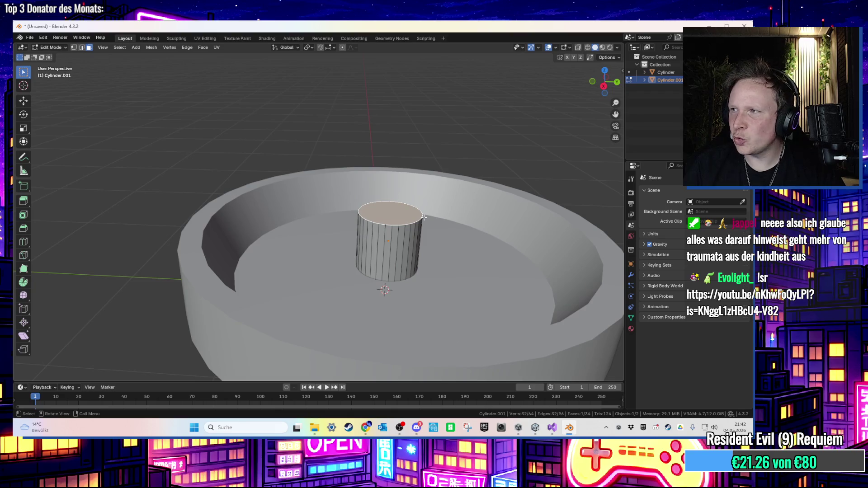
{"action": "key", "text": "e"}
{"action": "left_click", "coordinate": [439, 217]}
{"action": "key", "text": "g"}
{"action": "key", "text": "z"}
{"action": "left_click", "coordinate": [448, 222]}
- Scale the top face to about 1.979 so it flares outward, raising it 0.083 m
{"action": "key", "text": "s"}
{"action": "left_click", "coordinate": [509, 221]}
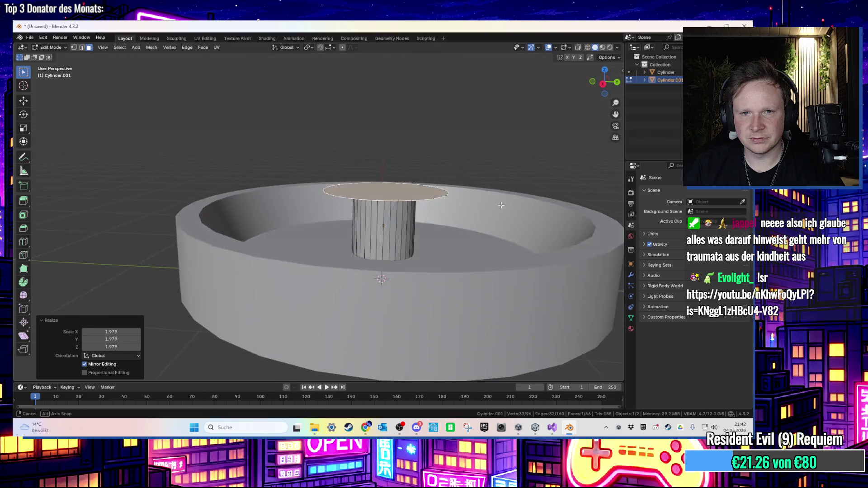
{"action": "scroll", "coordinate": [502, 201], "scroll_direction": "up", "scroll_amount": 3}
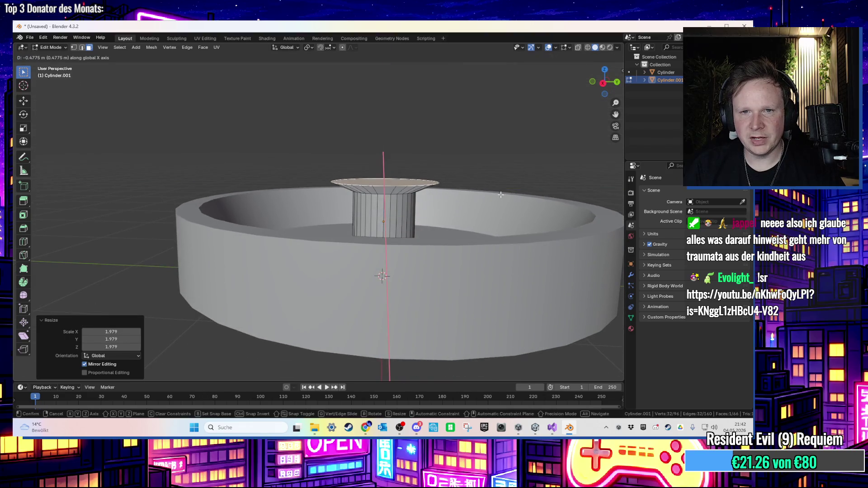
{"action": "key", "text": "g"}
{"action": "key", "text": "z"}
{"action": "left_click", "coordinate": [502, 205]}
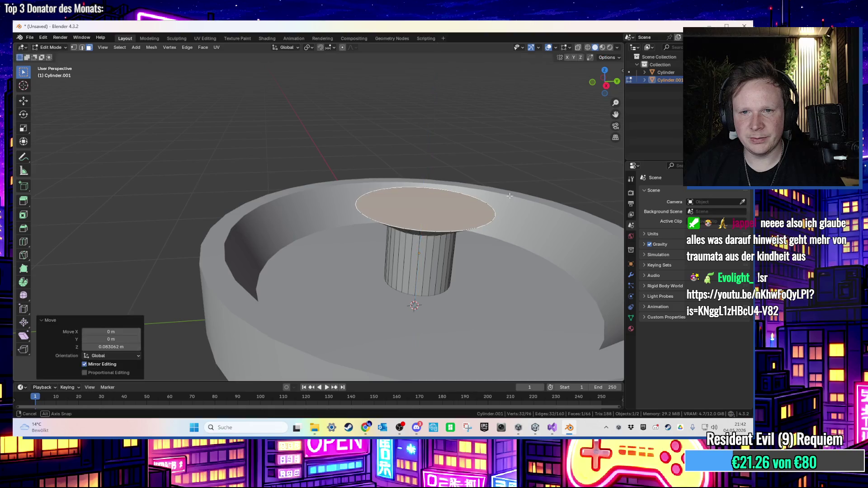
{"action": "scroll", "coordinate": [496, 202], "scroll_direction": "down", "scroll_amount": 3}
{"action": "scroll", "coordinate": [496, 202], "scroll_direction": "up", "scroll_amount": 4}
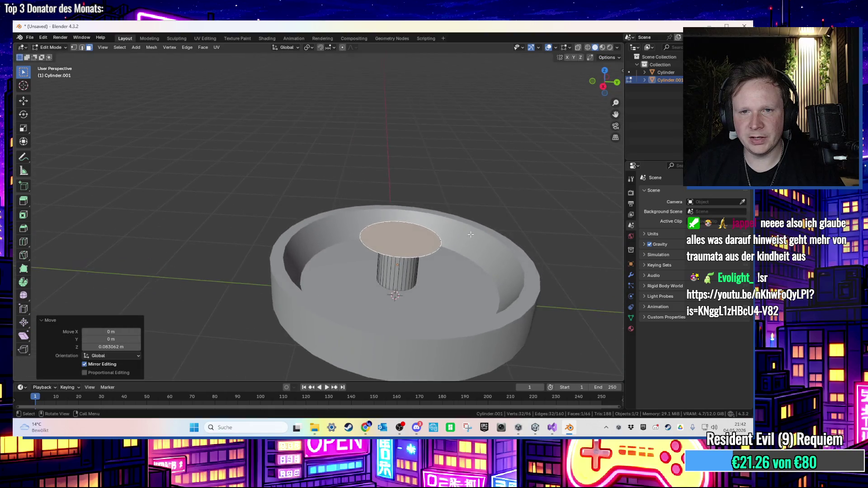
- In vertex mode, select two vertices on the flared rim
{"action": "left_click_drag", "start_coordinate": [496, 201], "coordinate": [441, 226]}
{"action": "key", "text": "1"}
{"action": "left_click_drag", "start_coordinate": [364, 267], "coordinate": [369, 264]}
{"action": "left_click", "coordinate": [369, 263]}
{"action": "scroll", "coordinate": [398, 261], "scroll_direction": "up", "scroll_amount": 1}
{"action": "left_click", "coordinate": [403, 261], "text": "shift"}
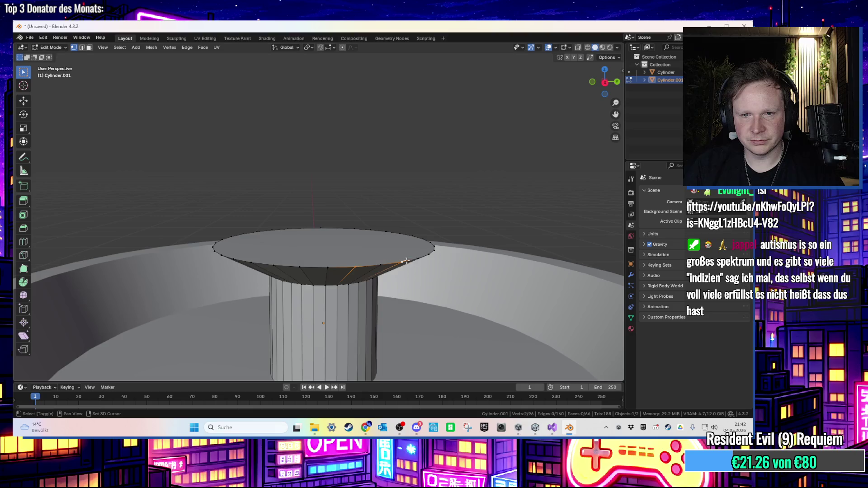
{"action": "left_click_drag", "start_coordinate": [434, 246], "coordinate": [435, 290]}
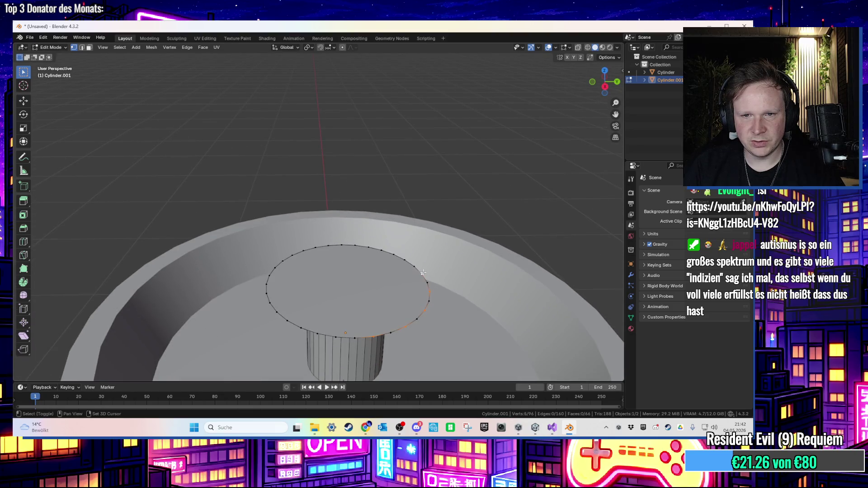
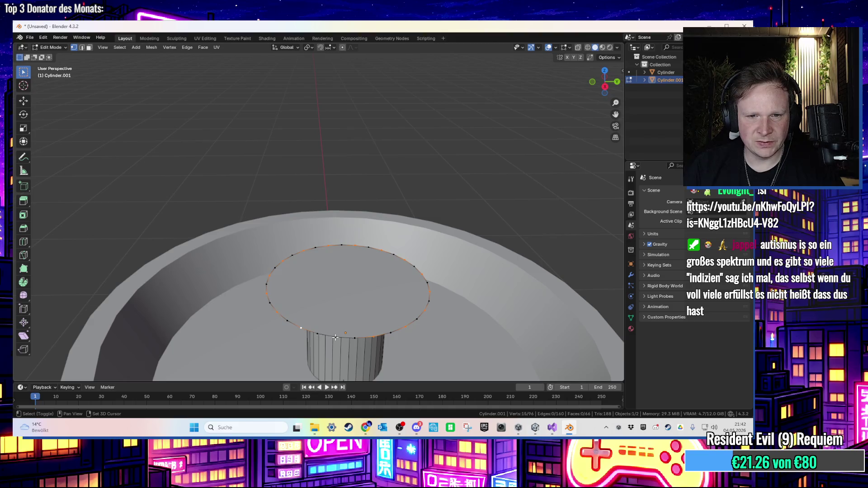
- Scale the alternate top-ring vertices inward to about 0.89, forming a zigzag star outline
{"action": "left_click_drag", "start_coordinate": [380, 317], "coordinate": [422, 289]}
{"action": "scroll", "coordinate": [422, 289], "scroll_direction": "up", "scroll_amount": 1}
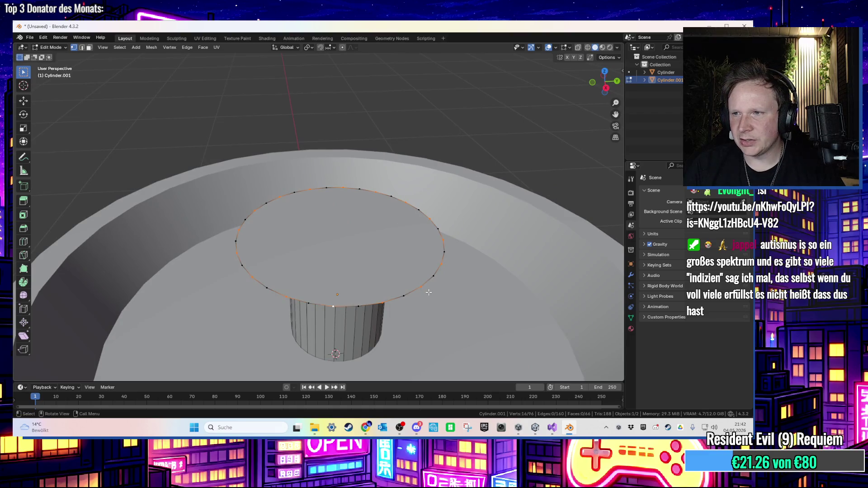
{"action": "scroll", "coordinate": [428, 293], "scroll_direction": "down", "scroll_amount": 1}
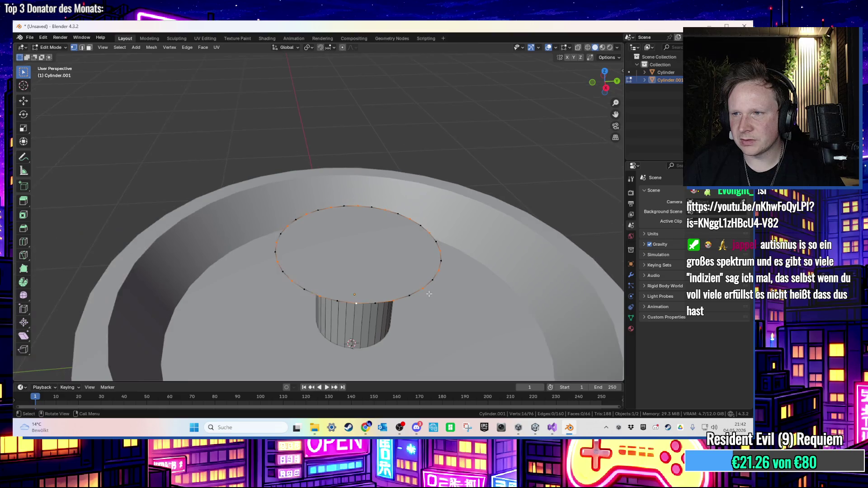
{"action": "left_click_drag", "start_coordinate": [483, 299], "coordinate": [488, 232]}
{"action": "key", "text": "s"}
{"action": "mouse_move", "coordinate": [477, 223]}
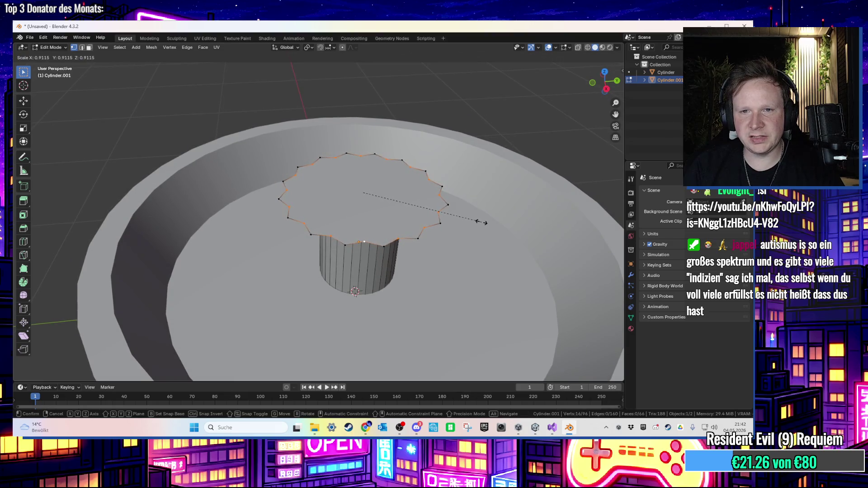
{"action": "left_click", "coordinate": [481, 224]}
- In face select mode, select the star-shaped top face, then return to Object Mode
{"action": "left_click_drag", "start_coordinate": [482, 223], "coordinate": [480, 192]}
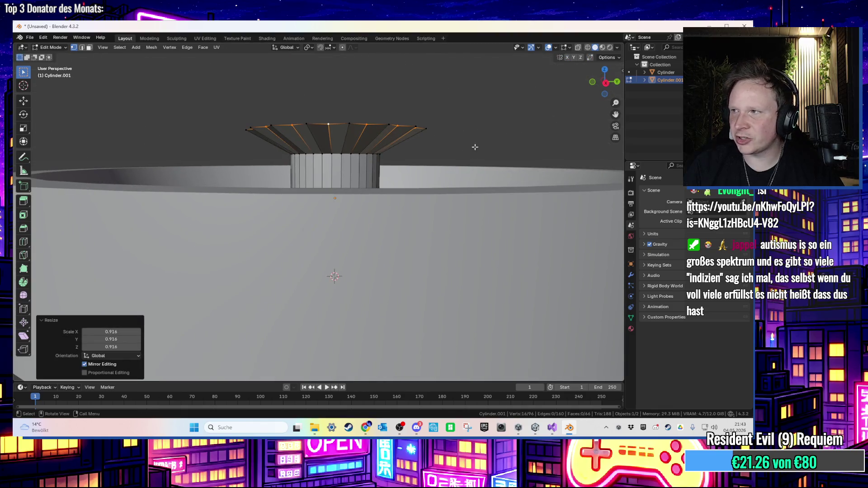
{"action": "key", "text": "3"}
{"action": "left_click_drag", "start_coordinate": [473, 136], "coordinate": [433, 158]}
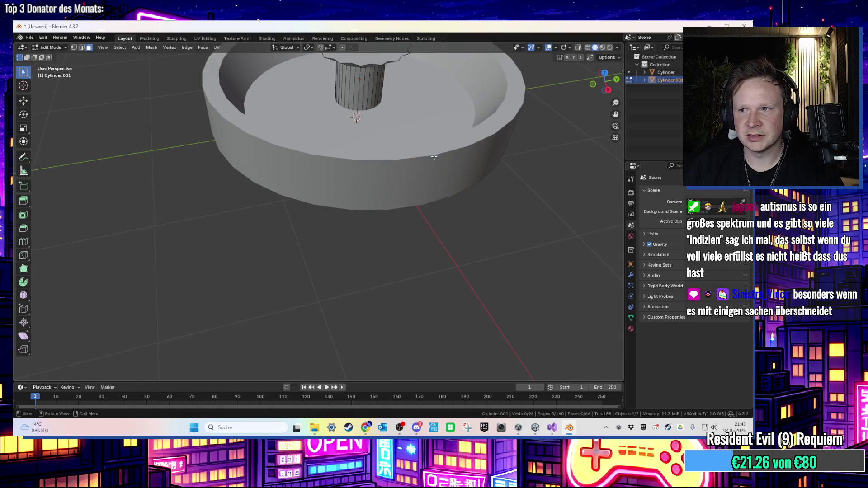
{"action": "scroll", "coordinate": [436, 171], "scroll_direction": "up", "scroll_amount": 3}
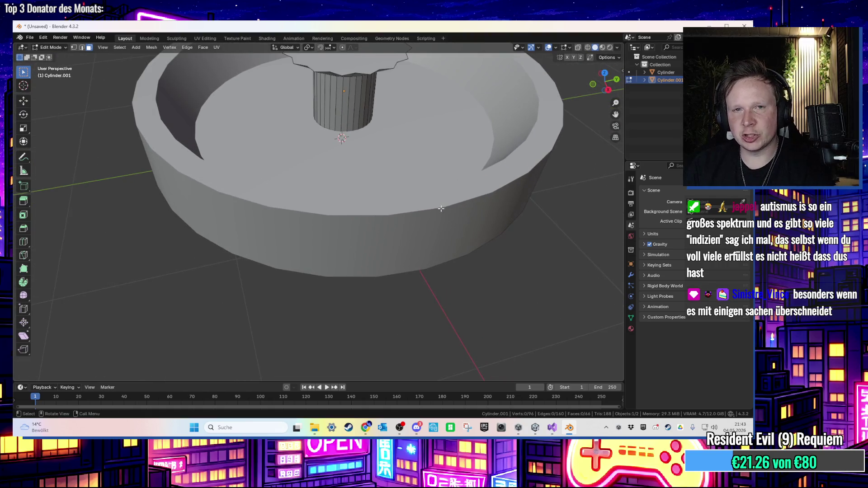
{"action": "scroll", "coordinate": [441, 208], "scroll_direction": "down", "scroll_amount": 4}
{"action": "scroll", "coordinate": [336, 172], "scroll_direction": "up", "scroll_amount": 8}
{"action": "left_click", "coordinate": [336, 171]}
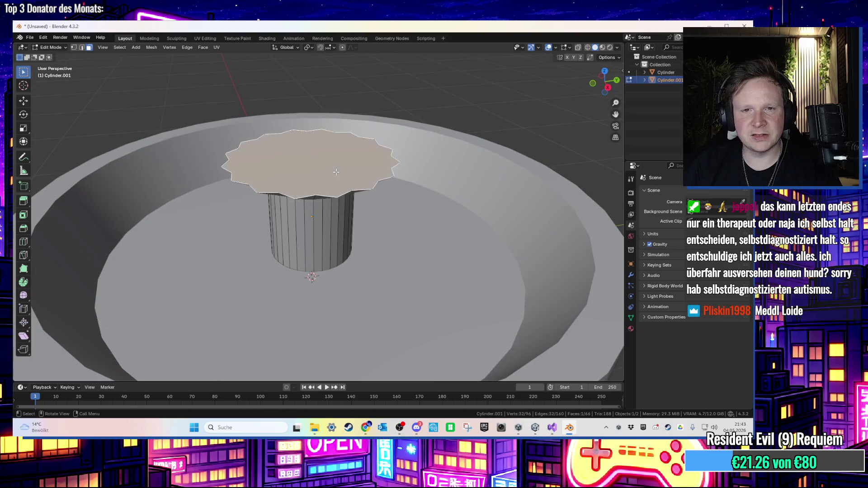
{"action": "key", "text": "Tab"}
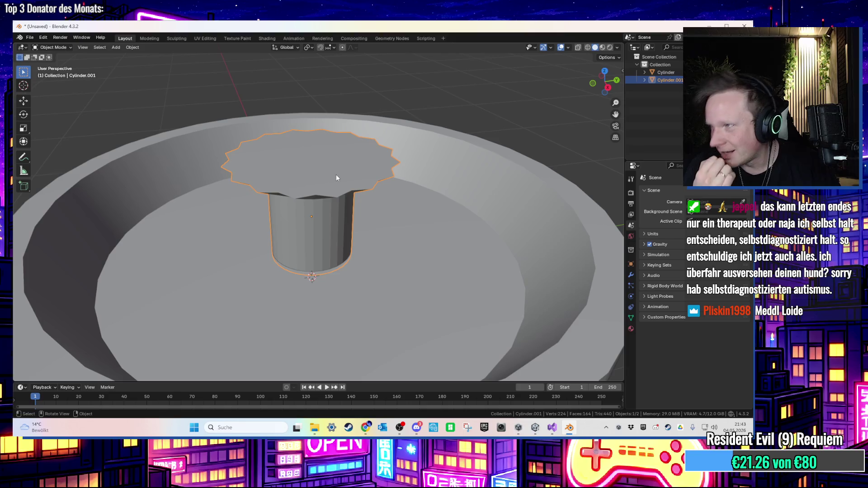
- Try an inset, scale and extrude on the star top, then undo back to one face
{"action": "mouse_move", "coordinate": [347, 178]}
{"action": "left_mouse_down"}
{"action": "mouse_move", "coordinate": [354, 159]}
{"action": "mouse_move", "coordinate": [355, 196]}
{"action": "mouse_move", "coordinate": [374, 180]}
{"action": "mouse_move", "coordinate": [397, 211]}
{"action": "left_mouse_up"}
{"action": "scroll", "coordinate": [355, 196], "scroll_direction": "up", "scroll_amount": 3}
{"action": "key", "text": "Tab"}
{"action": "key", "text": "Tab"}
{"action": "key", "text": "Tab"}
{"action": "key", "text": "i"}
{"action": "left_click", "coordinate": [471, 190]}
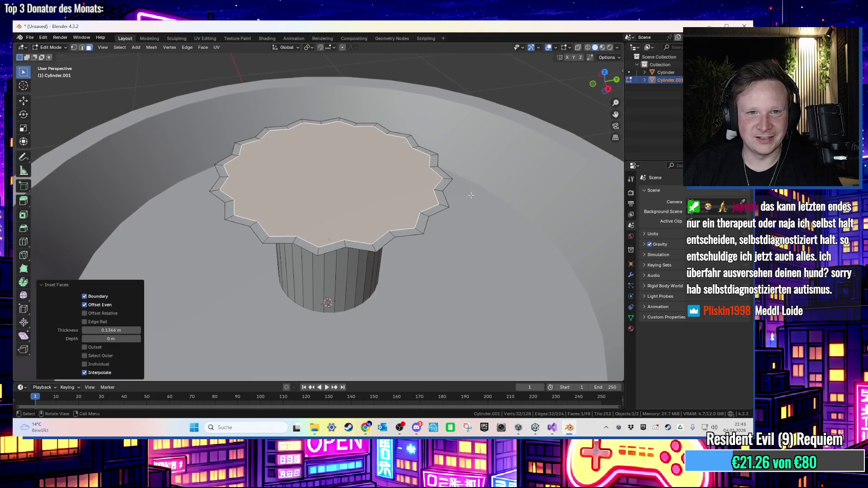
{"action": "key", "text": "s"}
{"action": "left_click", "coordinate": [473, 187]}
{"action": "key", "text": "e"}
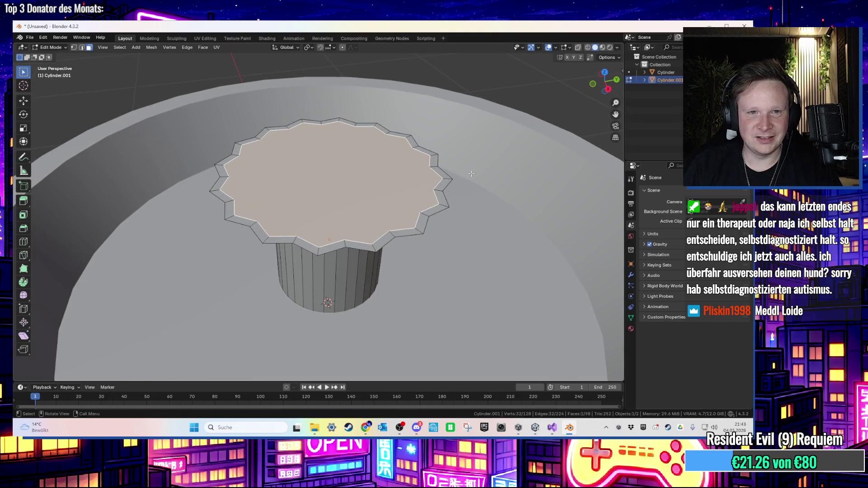
{"action": "left_click", "coordinate": [470, 167]}
{"action": "key", "text": "s"}
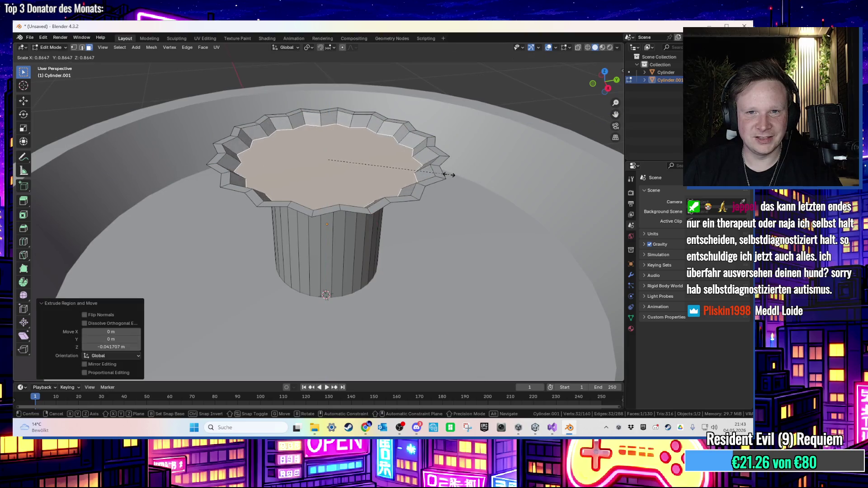
{"action": "key", "text": "Escape"}
{"action": "key", "text": "ctrl+z"}
{"action": "key", "text": "ctrl+z"}
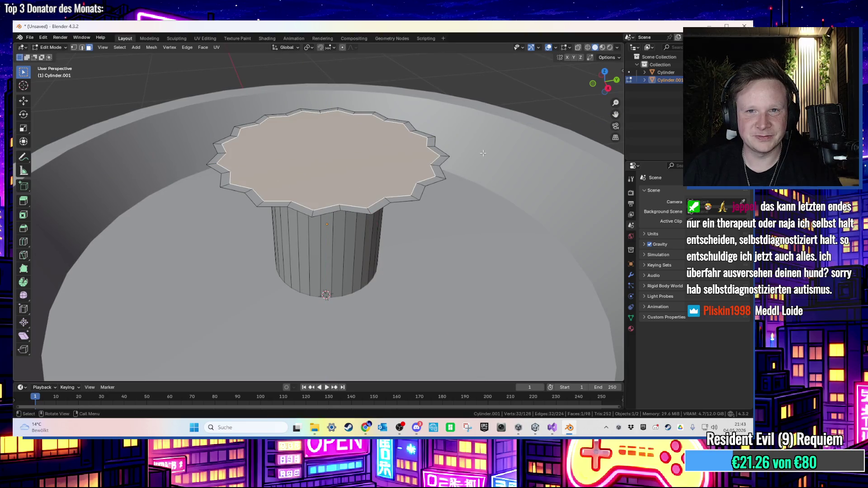
{"action": "key", "text": "ctrl+z"}
- Inset the star top 0.1858 m, sink the inner face along Z, and scale it to 0.867
{"action": "key", "text": "i"}
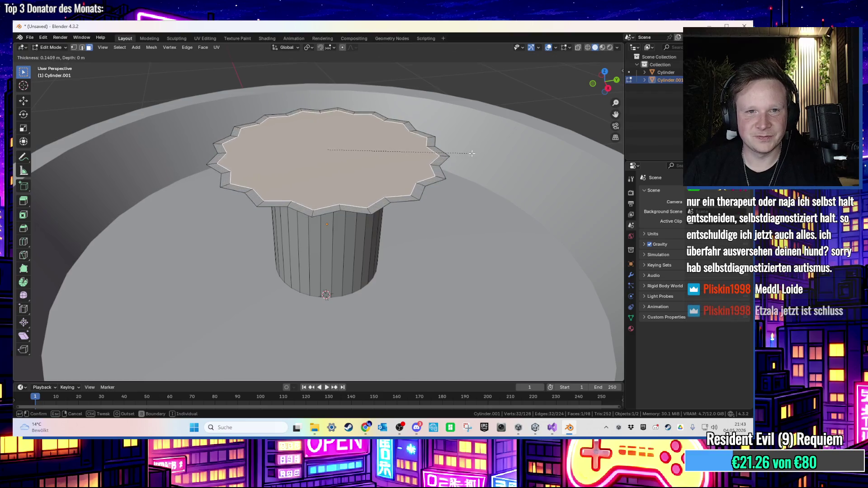
{"action": "left_click", "coordinate": [470, 154]}
{"action": "scroll", "coordinate": [477, 151], "scroll_direction": "up", "scroll_amount": 3}
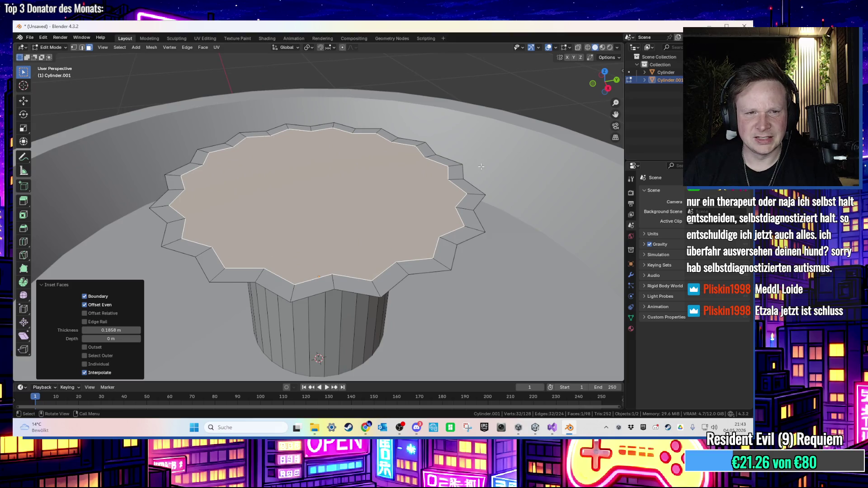
{"action": "key", "text": "e"}
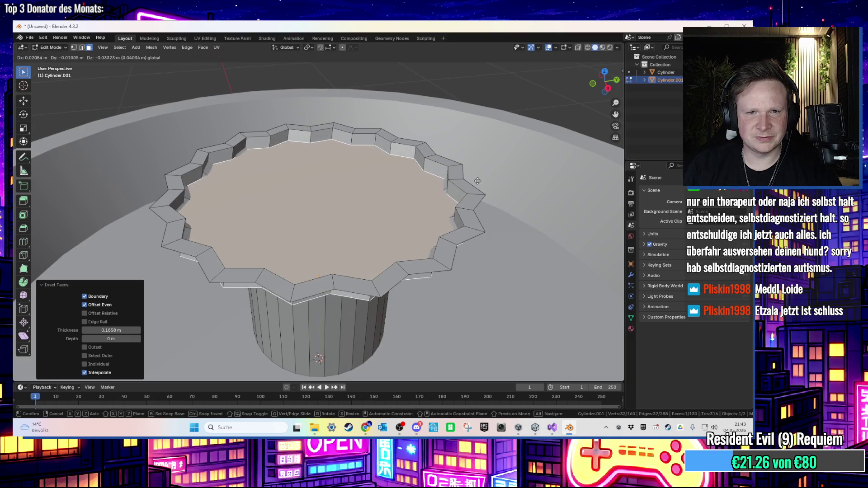
{"action": "key", "text": "z"}
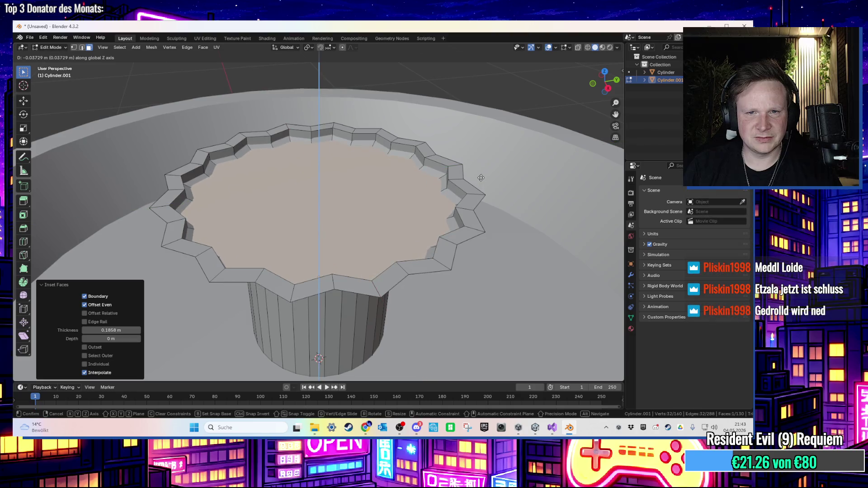
{"action": "left_click", "coordinate": [480, 178]}
{"action": "key", "text": "s"}
{"action": "left_click", "coordinate": [459, 175]}
{"action": "left_click_drag", "start_coordinate": [452, 157], "coordinate": [457, 180]}
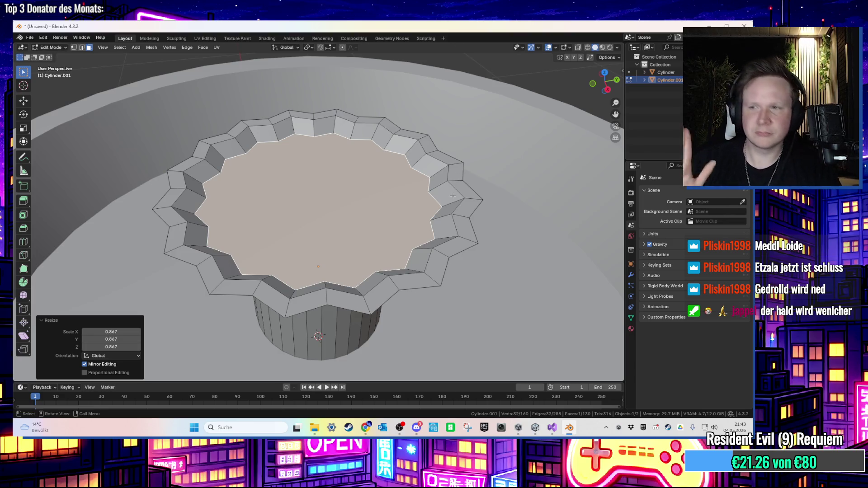
- In Object Mode, apply Shade Auto Smooth at 30° to the column
{"action": "scroll", "coordinate": [470, 104], "scroll_direction": "down", "scroll_amount": 3}
{"action": "mouse_move", "coordinate": [470, 104]}
{"action": "left_mouse_down"}
{"action": "mouse_move", "coordinate": [466, 45]}
{"action": "mouse_move", "coordinate": [463, 68]}
{"action": "mouse_move", "coordinate": [461, 58]}
{"action": "left_mouse_up"}
{"action": "key", "text": "Tab"}
{"action": "scroll", "coordinate": [471, 86], "scroll_direction": "down", "scroll_amount": 3}
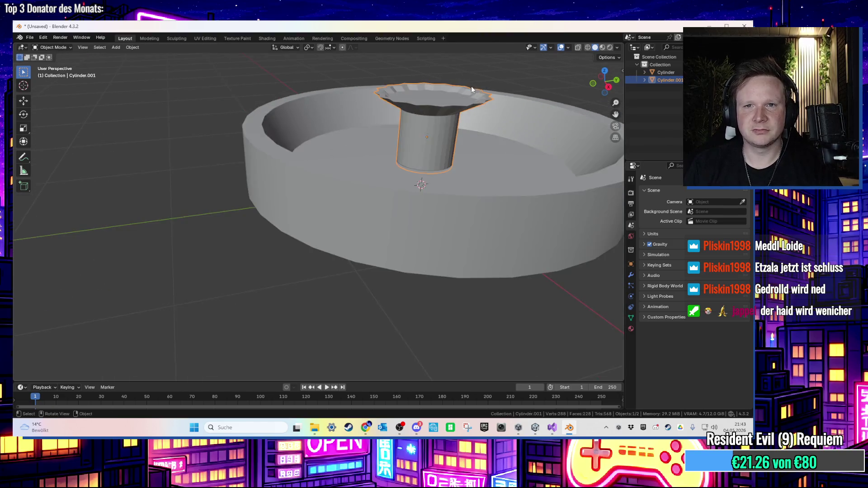
{"action": "scroll", "coordinate": [379, 183], "scroll_direction": "up", "scroll_amount": 4}
{"action": "right_click", "coordinate": [379, 182]}
{"action": "left_click", "coordinate": [376, 185]}
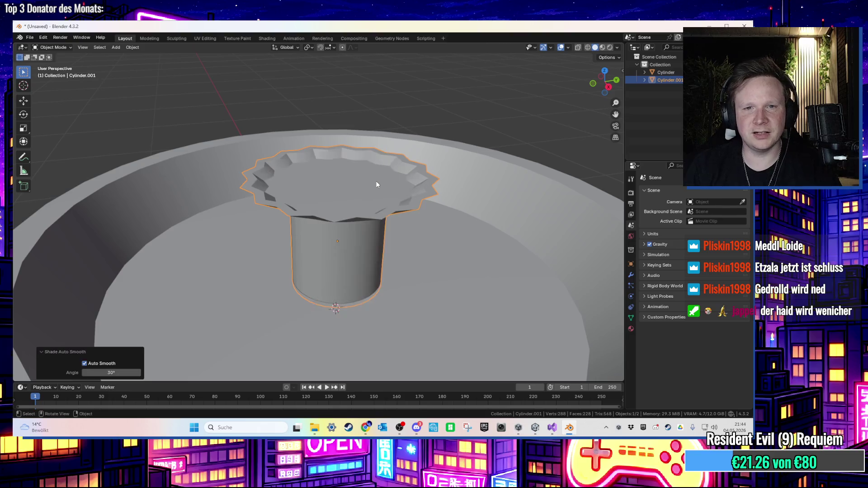
- Inspect the smoothed basin from above and re-enter Edit Mode on the column
{"action": "left_click_drag", "start_coordinate": [380, 196], "coordinate": [389, 212]}
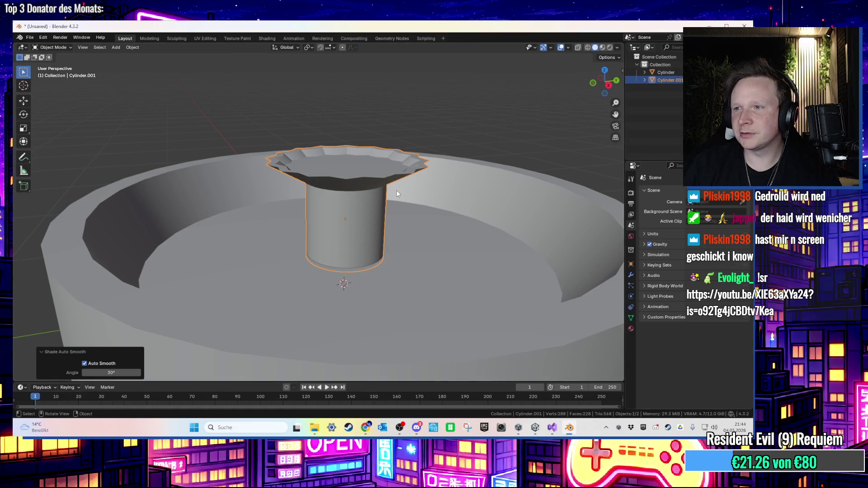
{"action": "scroll", "coordinate": [395, 191], "scroll_direction": "down", "scroll_amount": 2}
{"action": "scroll", "coordinate": [393, 192], "scroll_direction": "up", "scroll_amount": 3}
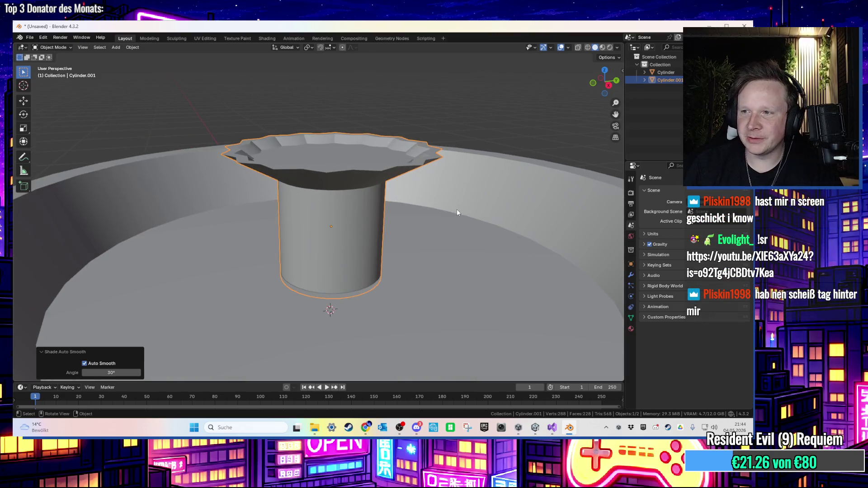
{"action": "scroll", "coordinate": [456, 213], "scroll_direction": "down", "scroll_amount": 3}
{"action": "mouse_move", "coordinate": [443, 221]}
{"action": "left_mouse_down"}
{"action": "mouse_move", "coordinate": [427, 241]}
{"action": "mouse_move", "coordinate": [467, 207]}
{"action": "left_mouse_up"}
{"action": "key", "text": "Tab"}
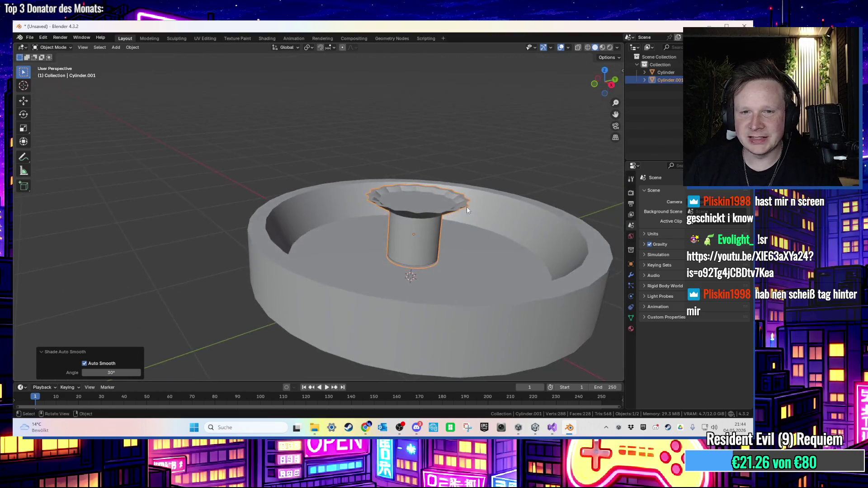
{"action": "scroll", "coordinate": [449, 207], "scroll_direction": "up", "scroll_amount": 2}
{"action": "scroll", "coordinate": [420, 275], "scroll_direction": "up", "scroll_amount": 2}
{"action": "scroll", "coordinate": [420, 275], "scroll_direction": "up", "scroll_amount": 2}
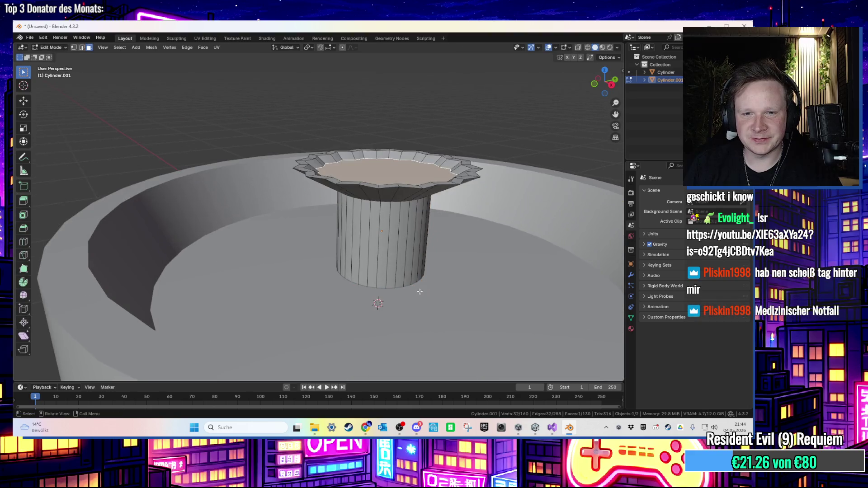
- Scale the column's bottom edge loop to 0.6 so it tapers like a funnel
{"action": "left_click", "coordinate": [395, 290]}
{"action": "scroll", "coordinate": [396, 280], "scroll_direction": "up", "scroll_amount": 6}
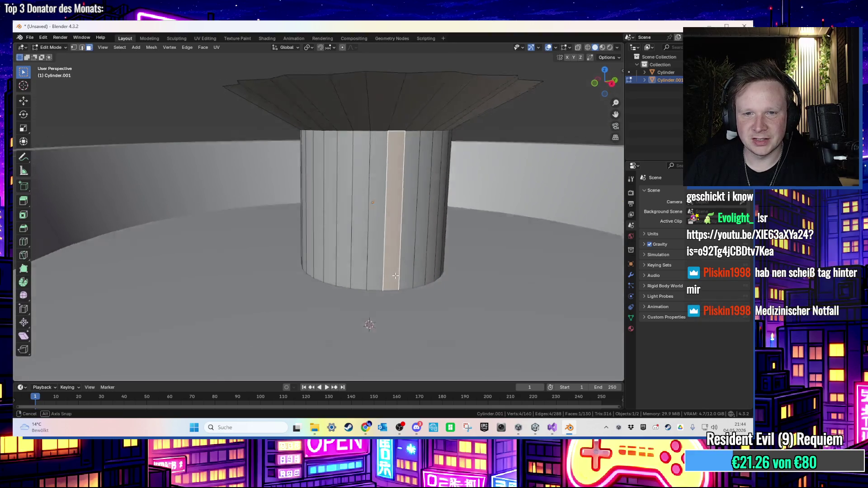
{"action": "scroll", "coordinate": [407, 267], "scroll_direction": "down", "scroll_amount": 10}
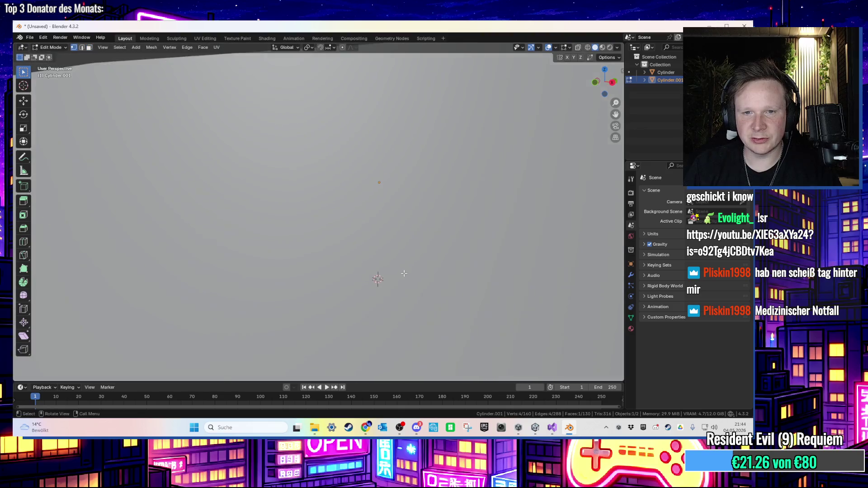
{"action": "scroll", "coordinate": [416, 276], "scroll_direction": "up", "scroll_amount": 8}
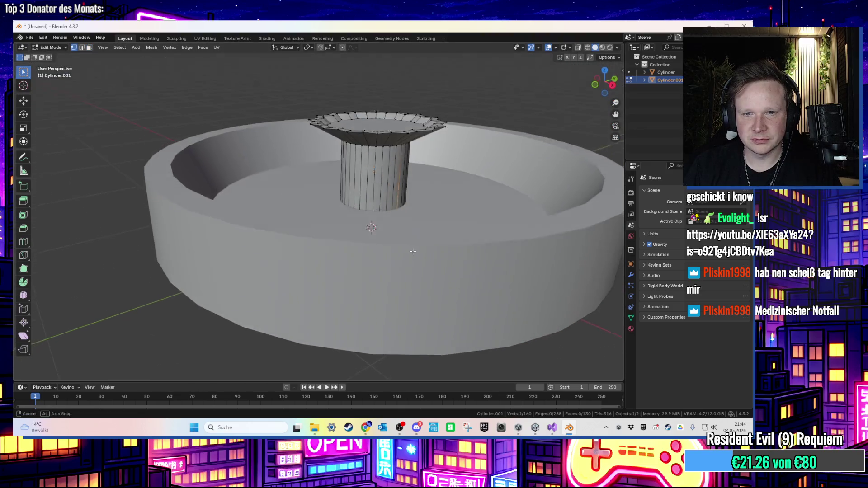
{"action": "mouse_move", "coordinate": [405, 291]}
{"action": "left_mouse_down"}
{"action": "mouse_move", "coordinate": [395, 255]}
{"action": "mouse_move", "coordinate": [407, 235]}
{"action": "mouse_move", "coordinate": [439, 233]}
{"action": "mouse_move", "coordinate": [425, 218]}
{"action": "mouse_move", "coordinate": [441, 214]}
{"action": "left_mouse_up"}
{"action": "left_click", "coordinate": [405, 222], "text": "alt"}
{"action": "type", "text": "s0.6"}
{"action": "key", "text": "Return"}
- Enlarge the whole column object by 1.372 in Object Mode and copy it
{"action": "key", "text": "Tab"}
{"action": "left_click_drag", "start_coordinate": [458, 177], "coordinate": [430, 239]}
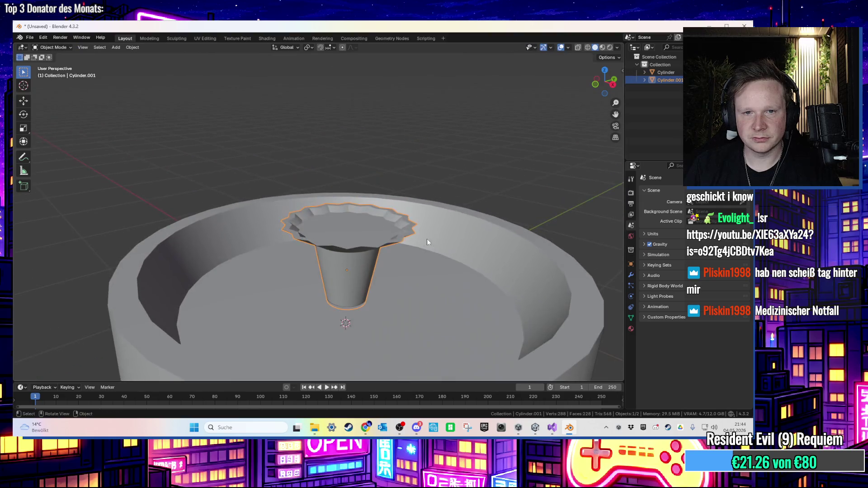
{"action": "key", "text": "s"}
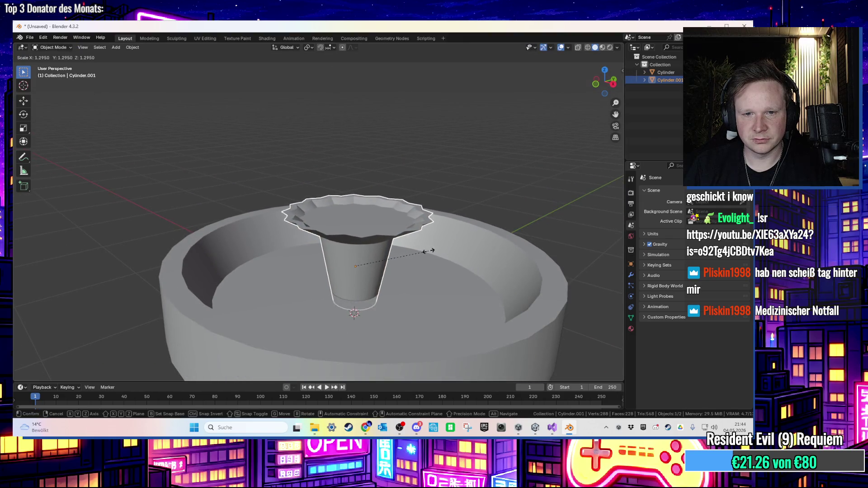
{"action": "left_click", "coordinate": [434, 251]}
{"action": "mouse_move", "coordinate": [434, 251]}
{"action": "left_mouse_down"}
{"action": "mouse_move", "coordinate": [434, 289]}
{"action": "mouse_move", "coordinate": [433, 239]}
{"action": "left_mouse_up"}
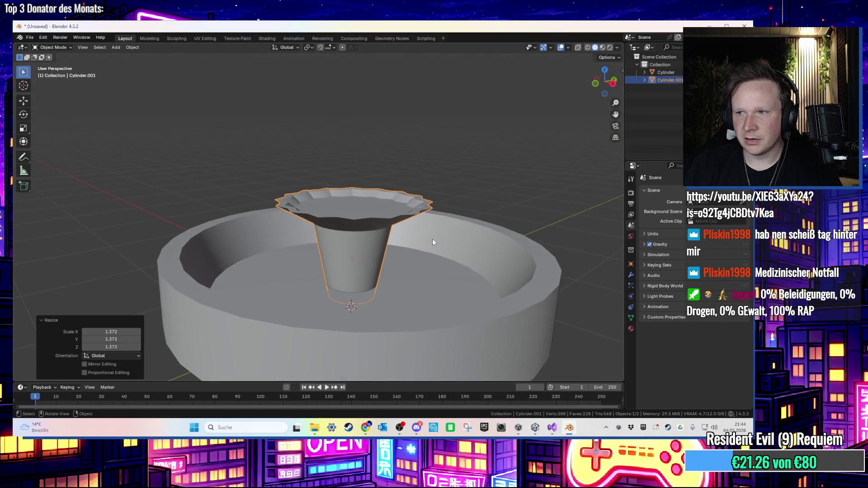
{"action": "key", "text": "ctrl+c"}
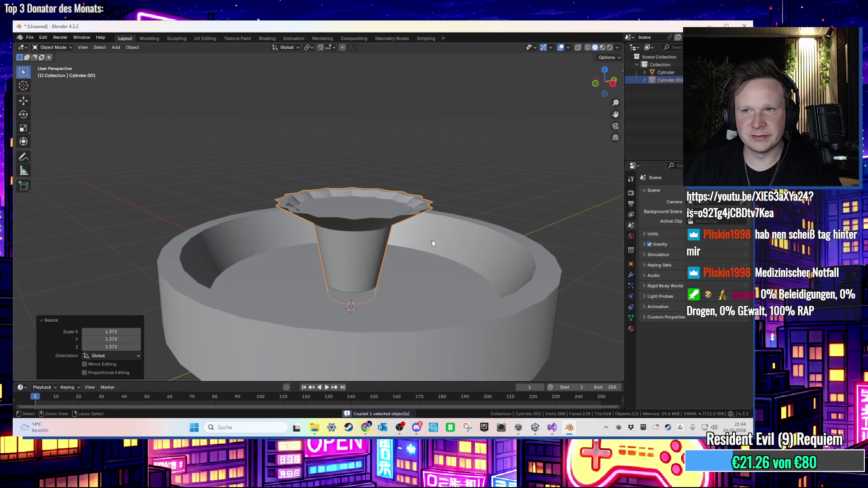
- Paste a copy of the cup, shrink it to 0.626 and seat it above the middle tier
{"action": "key", "text": "ctrl+v"}
{"action": "key", "text": "g"}
{"action": "key", "text": "z"}
{"action": "left_click", "coordinate": [447, 159]}
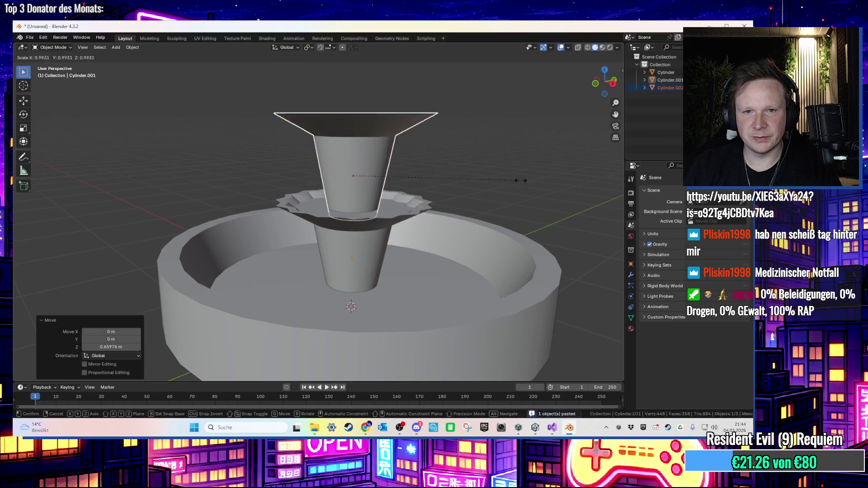
{"action": "key", "text": "s"}
{"action": "left_click", "coordinate": [459, 182]}
{"action": "key", "text": "g"}
{"action": "key", "text": "z"}
{"action": "left_click", "coordinate": [460, 191]}
- Stretch the top cup slightly taller along Z with the Scale tool
{"action": "left_click_drag", "start_coordinate": [461, 194], "coordinate": [466, 230]}
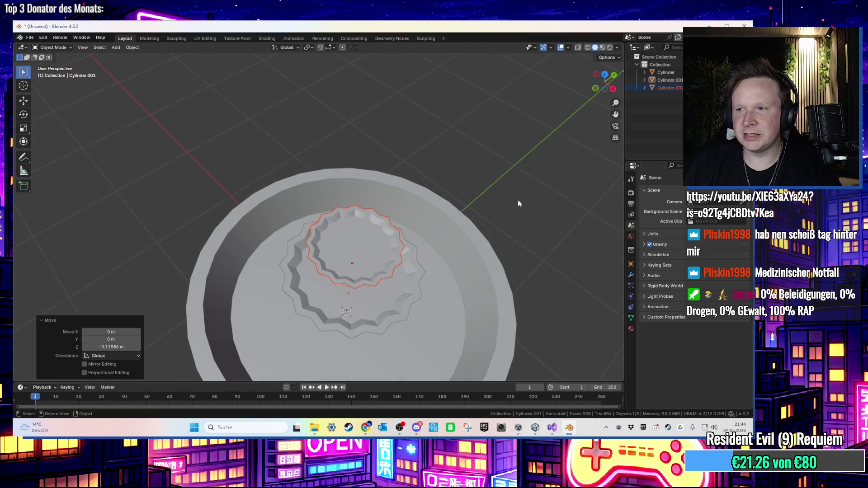
{"action": "left_click_drag", "start_coordinate": [505, 185], "coordinate": [506, 159]}
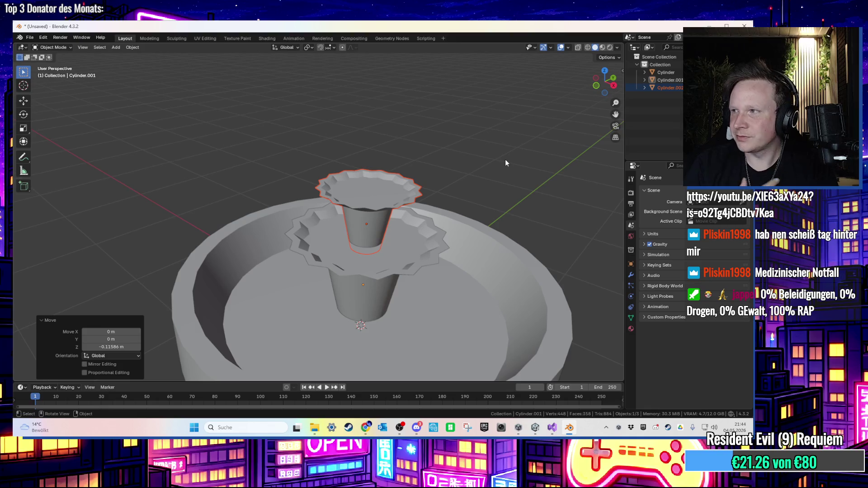
{"action": "mouse_move", "coordinate": [503, 159]}
{"action": "left_mouse_down"}
{"action": "mouse_move", "coordinate": [506, 172]}
{"action": "mouse_move", "coordinate": [489, 177]}
{"action": "left_mouse_up"}
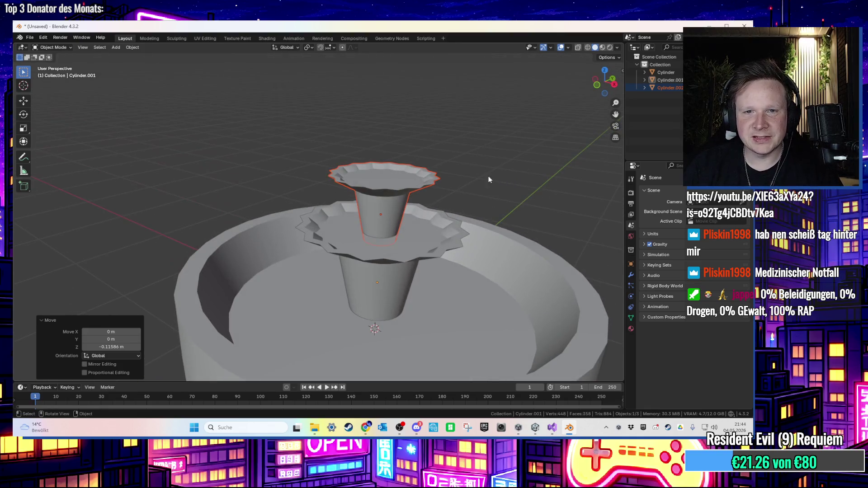
{"action": "left_click", "coordinate": [23, 128]}
{"action": "left_click_drag", "start_coordinate": [382, 179], "coordinate": [383, 171]}
{"action": "mouse_move", "coordinate": [457, 185]}
{"action": "left_mouse_down"}
{"action": "mouse_move", "coordinate": [474, 233]}
{"action": "mouse_move", "coordinate": [494, 171]}
{"action": "mouse_move", "coordinate": [507, 170]}
{"action": "mouse_move", "coordinate": [505, 254]}
{"action": "mouse_move", "coordinate": [494, 261]}
{"action": "mouse_move", "coordinate": [497, 205]}
{"action": "mouse_move", "coordinate": [475, 212]}
{"action": "left_mouse_up"}
- Shrink the outer basin Cylinder to about 0.89
{"action": "left_click", "coordinate": [505, 199]}
{"action": "left_click", "coordinate": [498, 282]}
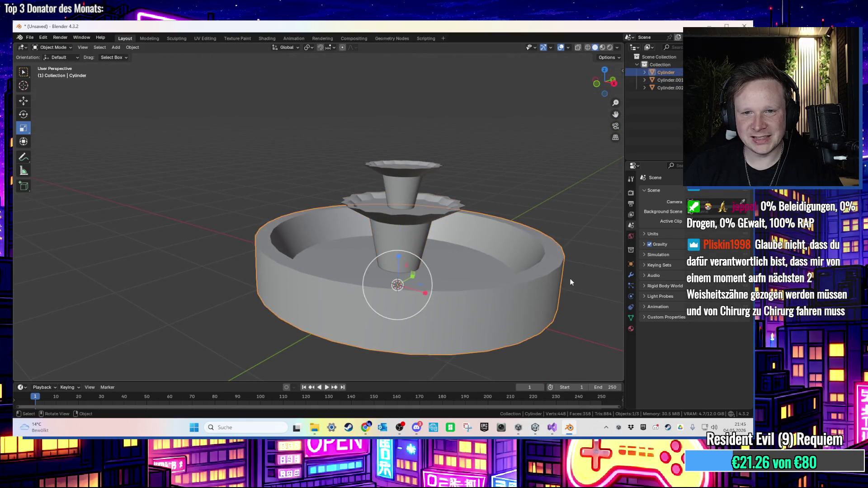
{"action": "key", "text": "s"}
{"action": "left_click", "coordinate": [548, 279]}
{"action": "mouse_move", "coordinate": [541, 270]}
{"action": "left_mouse_down"}
{"action": "mouse_move", "coordinate": [552, 286]}
{"action": "mouse_move", "coordinate": [538, 311]}
{"action": "mouse_move", "coordinate": [496, 330]}
{"action": "mouse_move", "coordinate": [516, 276]}
{"action": "mouse_move", "coordinate": [544, 254]}
{"action": "mouse_move", "coordinate": [556, 263]}
{"action": "mouse_move", "coordinate": [489, 204]}
{"action": "mouse_move", "coordinate": [509, 188]}
{"action": "mouse_move", "coordinate": [462, 214]}
{"action": "left_mouse_up"}
- Lift the top cup Cylinder.002 slightly along Z, then deselect everything
{"action": "left_click", "coordinate": [440, 187]}
{"action": "key", "text": "g"}
{"action": "key", "text": "x"}
{"action": "key", "text": "Escape"}
{"action": "scroll", "coordinate": [462, 214], "scroll_direction": "up", "scroll_amount": 1}
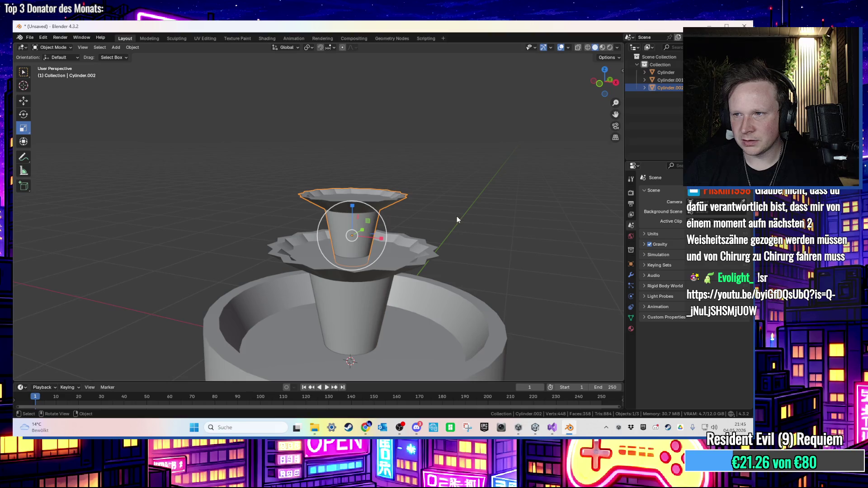
{"action": "mouse_move", "coordinate": [457, 217]}
{"action": "left_mouse_down"}
{"action": "mouse_move", "coordinate": [471, 220]}
{"action": "mouse_move", "coordinate": [470, 230]}
{"action": "mouse_move", "coordinate": [429, 260]}
{"action": "mouse_move", "coordinate": [403, 305]}
{"action": "mouse_move", "coordinate": [512, 288]}
{"action": "mouse_move", "coordinate": [524, 331]}
{"action": "mouse_move", "coordinate": [519, 304]}
{"action": "mouse_move", "coordinate": [482, 271]}
{"action": "mouse_move", "coordinate": [378, 228]}
{"action": "mouse_move", "coordinate": [411, 246]}
{"action": "left_mouse_up"}
{"action": "key", "text": "g"}
{"action": "key", "text": "z"}
{"action": "left_click", "coordinate": [469, 224]}
{"action": "left_click", "coordinate": [512, 289]}
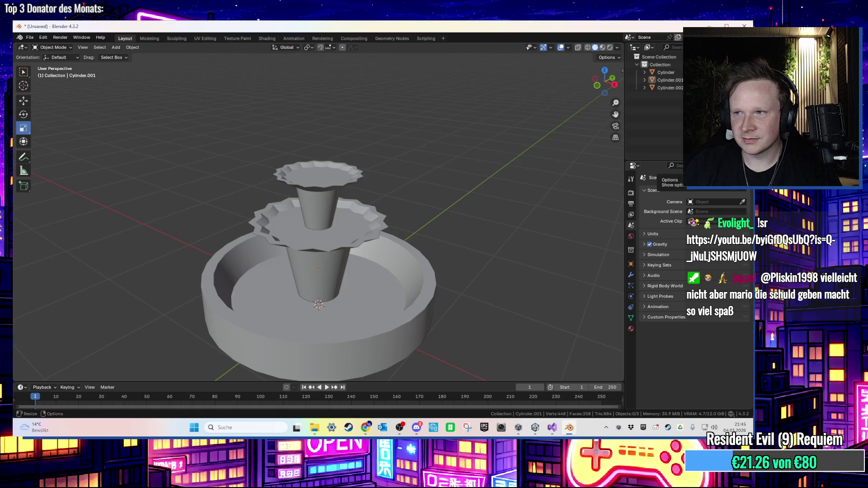
{"action": "mouse_move", "coordinate": [404, 185]}
{"action": "left_mouse_down"}
{"action": "mouse_move", "coordinate": [425, 151]}
{"action": "mouse_move", "coordinate": [429, 246]}
{"action": "left_mouse_up"}
- Enter Edit Mode on the basin, frame it, and select several rim vertices
{"action": "left_click", "coordinate": [447, 229]}
{"action": "key", "text": "Tab"}
{"action": "key", "text": "KP_Decimal"}
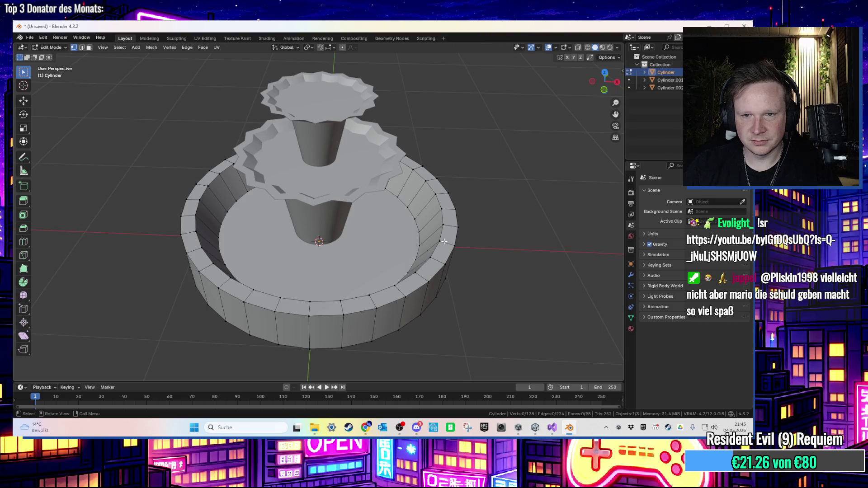
{"action": "left_click", "coordinate": [444, 242]}
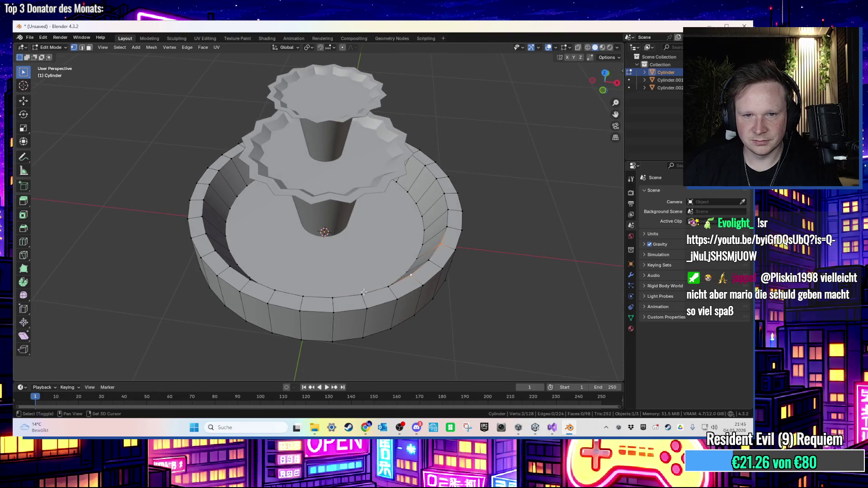
{"action": "mouse_move", "coordinate": [253, 278]}
{"action": "left_mouse_down"}
{"action": "mouse_move", "coordinate": [272, 289]}
{"action": "mouse_move", "coordinate": [254, 289]}
{"action": "left_mouse_up"}
{"action": "left_click", "coordinate": [251, 289]}
{"action": "left_click", "coordinate": [249, 290]}
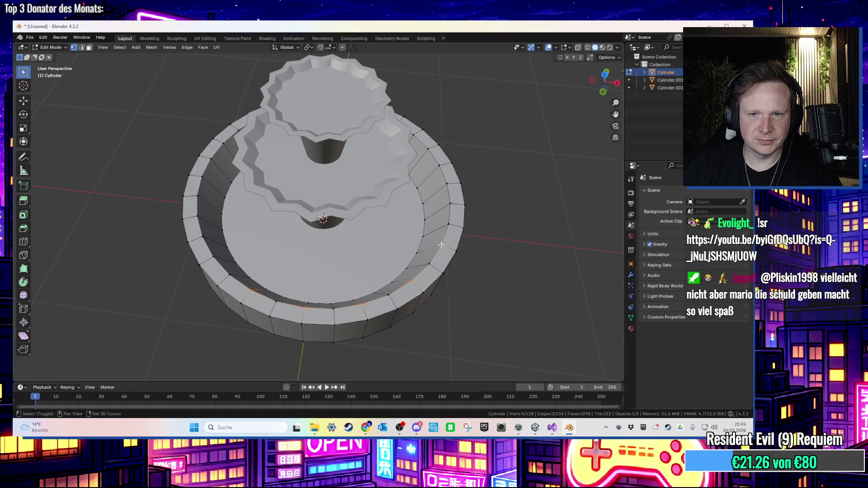
{"action": "mouse_move", "coordinate": [442, 167]}
{"action": "left_mouse_down"}
{"action": "mouse_move", "coordinate": [430, 149]}
{"action": "mouse_move", "coordinate": [434, 132]}
{"action": "mouse_move", "coordinate": [388, 253]}
{"action": "left_mouse_up"}
{"action": "left_click", "coordinate": [436, 129], "text": "shift"}
{"action": "left_click_drag", "start_coordinate": [348, 197], "coordinate": [333, 206]}
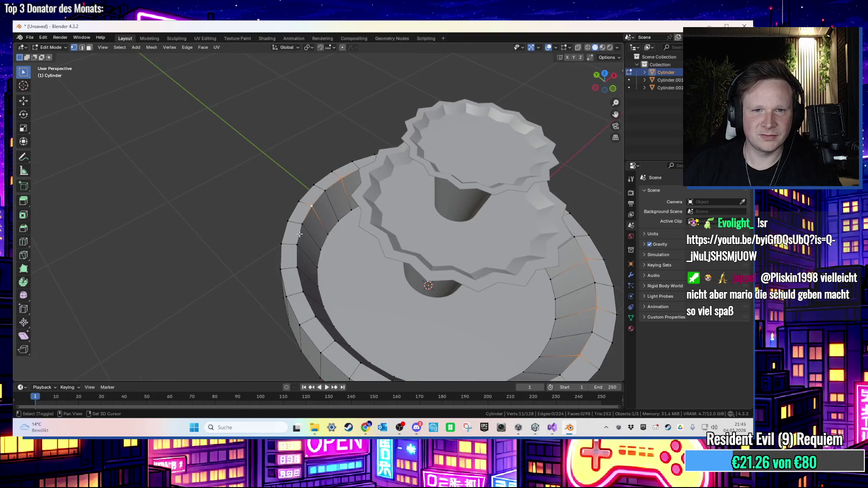
{"action": "left_click", "coordinate": [303, 291], "text": "shift"}
{"action": "scroll", "coordinate": [303, 292], "scroll_direction": "down", "scroll_amount": 2}
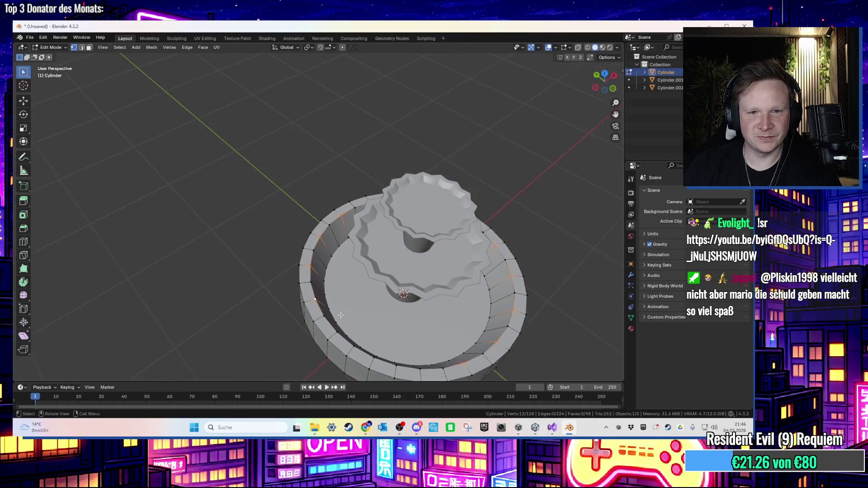
{"action": "scroll", "coordinate": [301, 284], "scroll_direction": "down", "scroll_amount": 2}
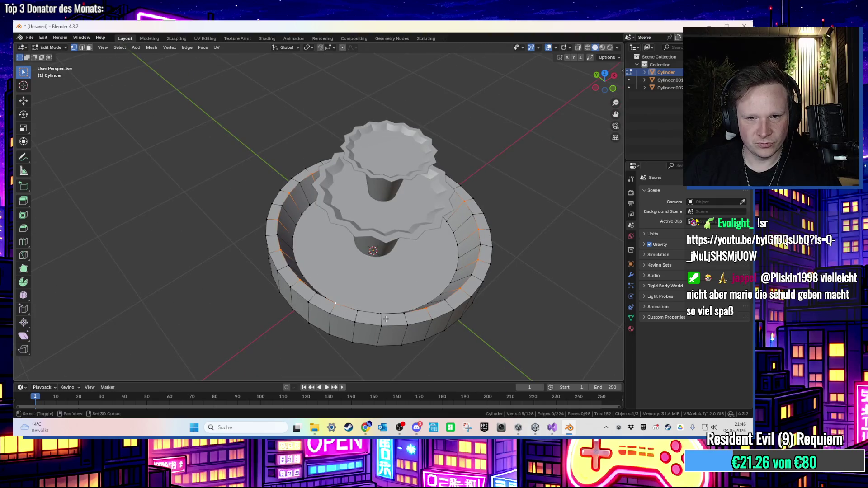
{"action": "mouse_move", "coordinate": [382, 313]}
{"action": "left_mouse_down"}
{"action": "mouse_move", "coordinate": [498, 289]}
{"action": "mouse_move", "coordinate": [506, 277]}
{"action": "mouse_move", "coordinate": [452, 267]}
{"action": "mouse_move", "coordinate": [455, 217]}
{"action": "mouse_move", "coordinate": [366, 277]}
{"action": "left_mouse_up"}
- Scale the selected rim vertices to 0.905, then to 1.079
{"action": "key", "text": "s"}
{"action": "left_click", "coordinate": [491, 283]}
{"action": "key", "text": "s"}
{"action": "left_click", "coordinate": [454, 268]}
- Narrow the basin's bottom edge loop to 0.905 so it tapers below the rim
{"action": "left_click", "coordinate": [308, 310], "text": "alt"}
{"action": "left_click", "coordinate": [312, 318], "text": "alt"}
{"action": "key", "text": "s"}
{"action": "left_click", "coordinate": [538, 290]}
{"action": "mouse_move", "coordinate": [538, 290]}
{"action": "left_mouse_down"}
{"action": "mouse_move", "coordinate": [529, 303]}
{"action": "mouse_move", "coordinate": [525, 267]}
{"action": "mouse_move", "coordinate": [533, 315]}
{"action": "left_mouse_up"}
{"action": "left_click", "coordinate": [530, 299]}
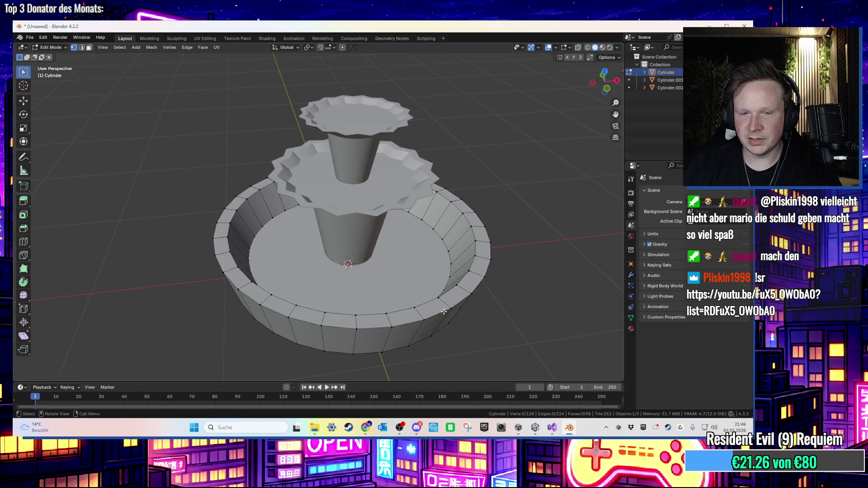
- Select a new set of vertices around the basin rim
{"action": "left_click", "coordinate": [413, 309]}
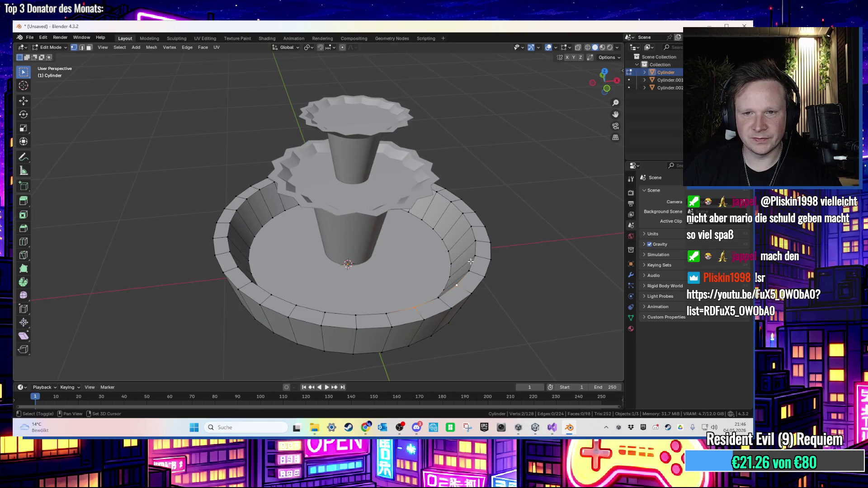
{"action": "left_click", "coordinate": [474, 231], "text": "shift"}
{"action": "left_click_drag", "start_coordinate": [473, 231], "coordinate": [446, 239]}
{"action": "left_click", "coordinate": [484, 212], "text": "shift"}
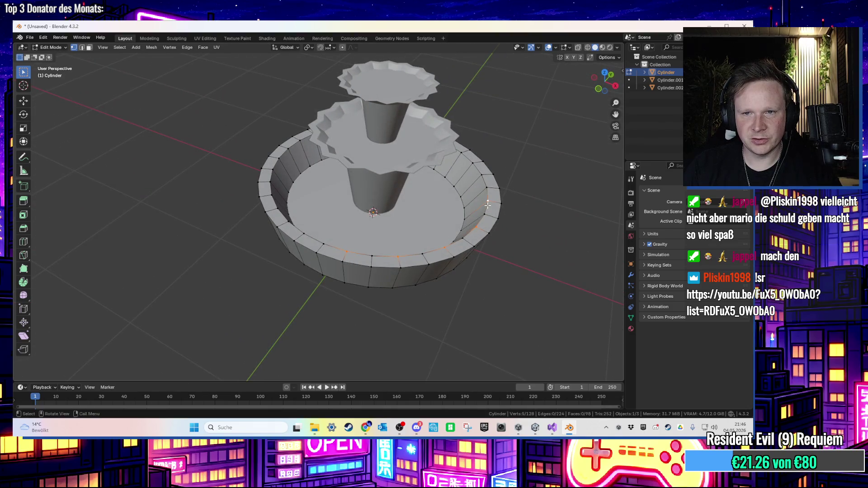
{"action": "left_click_drag", "start_coordinate": [485, 213], "coordinate": [535, 200]}
{"action": "left_click", "coordinate": [535, 200], "text": "shift"}
{"action": "scroll", "coordinate": [507, 222], "scroll_direction": "up", "scroll_amount": 3}
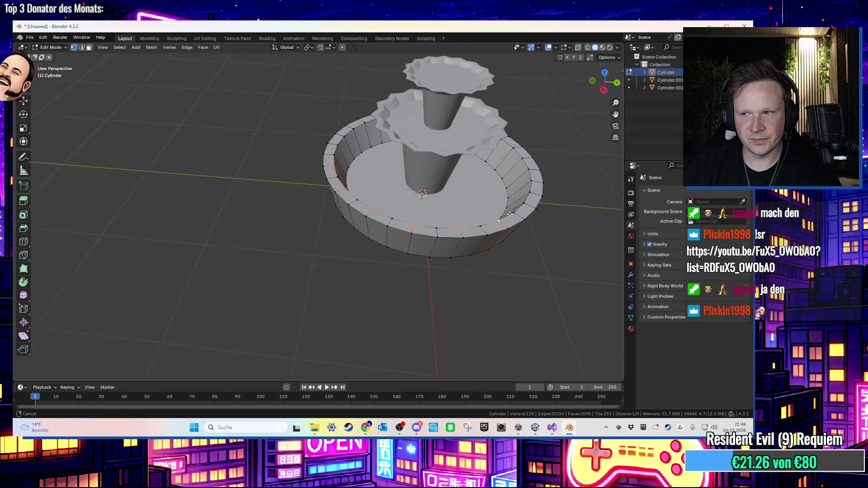
{"action": "left_click", "coordinate": [487, 209], "text": "shift"}
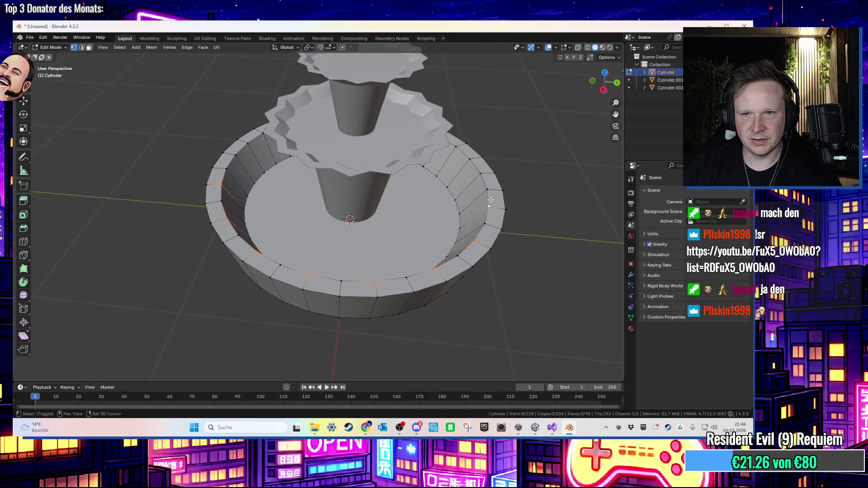
{"action": "left_click_drag", "start_coordinate": [479, 199], "coordinate": [419, 223]}
{"action": "left_click", "coordinate": [472, 150], "text": "shift"}
{"action": "left_click_drag", "start_coordinate": [471, 149], "coordinate": [434, 203]}
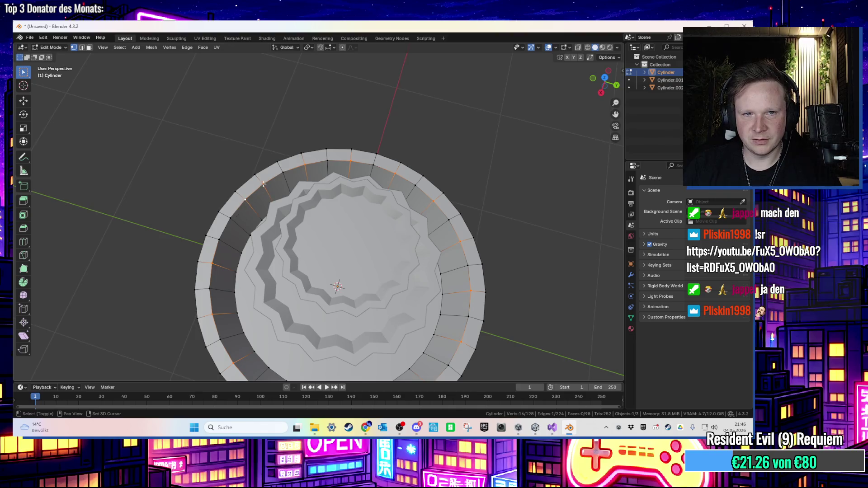
{"action": "left_click_drag", "start_coordinate": [264, 184], "coordinate": [402, 193]}
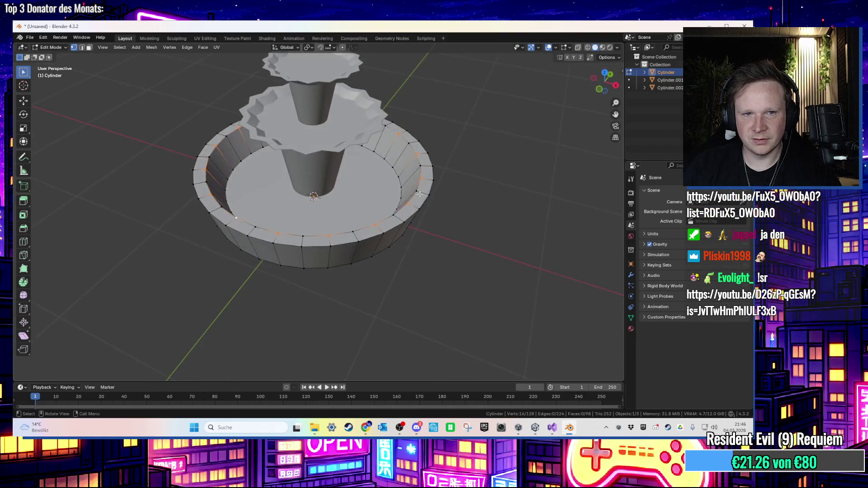
- Scale the selected rim vertices inward to 0.873, then deselect them
{"action": "key", "text": "s"}
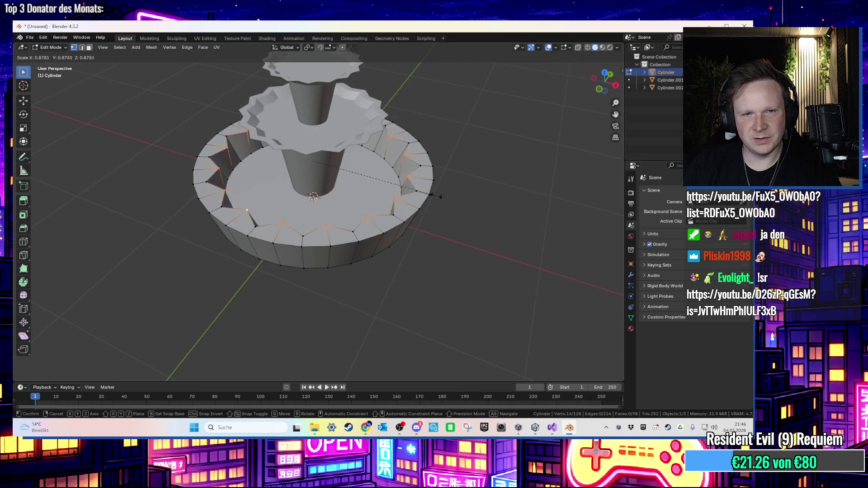
{"action": "left_click", "coordinate": [463, 199]}
{"action": "left_click", "coordinate": [464, 199]}
{"action": "mouse_move", "coordinate": [464, 200]}
{"action": "left_mouse_down"}
{"action": "mouse_move", "coordinate": [470, 219]}
{"action": "mouse_move", "coordinate": [485, 195]}
{"action": "mouse_move", "coordinate": [519, 184]}
{"action": "mouse_move", "coordinate": [485, 188]}
{"action": "mouse_move", "coordinate": [485, 199]}
{"action": "mouse_move", "coordinate": [515, 213]}
{"action": "left_mouse_up"}
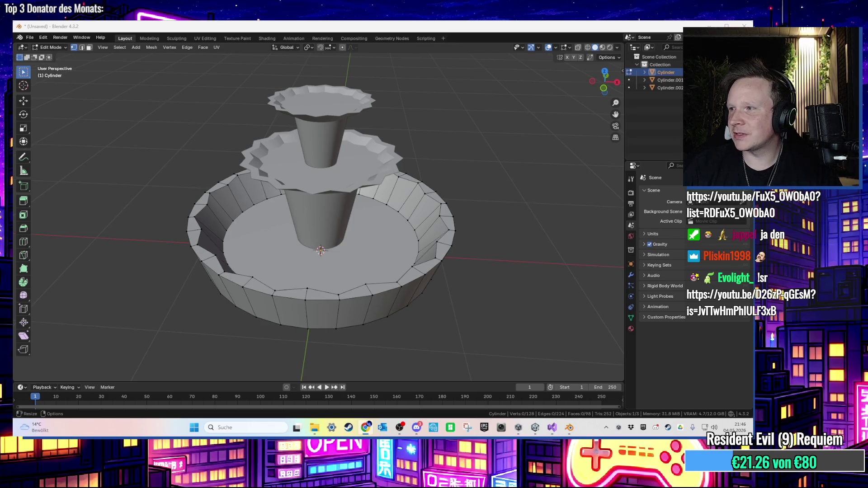
{"action": "mouse_move", "coordinate": [476, 213]}
{"action": "left_mouse_down"}
{"action": "mouse_move", "coordinate": [477, 196]}
{"action": "mouse_move", "coordinate": [493, 214]}
{"action": "mouse_move", "coordinate": [503, 261]}
{"action": "mouse_move", "coordinate": [506, 212]}
{"action": "mouse_move", "coordinate": [519, 218]}
{"action": "mouse_move", "coordinate": [523, 236]}
{"action": "mouse_move", "coordinate": [540, 216]}
{"action": "mouse_move", "coordinate": [566, 220]}
{"action": "mouse_move", "coordinate": [547, 213]}
{"action": "mouse_move", "coordinate": [539, 231]}
{"action": "mouse_move", "coordinate": [533, 216]}
{"action": "mouse_move", "coordinate": [537, 240]}
{"action": "left_mouse_up"}
- Return the basin to Object Mode and clear the object selection
{"action": "key", "text": "Tab"}
{"action": "left_click", "coordinate": [507, 239]}
{"action": "scroll", "coordinate": [524, 236], "scroll_direction": "up", "scroll_amount": 3}
{"action": "scroll", "coordinate": [566, 220], "scroll_direction": "down", "scroll_amount": 3}
{"action": "mouse_move", "coordinate": [508, 227]}
{"action": "left_mouse_down"}
{"action": "mouse_move", "coordinate": [508, 213]}
{"action": "mouse_move", "coordinate": [512, 233]}
{"action": "left_mouse_up"}
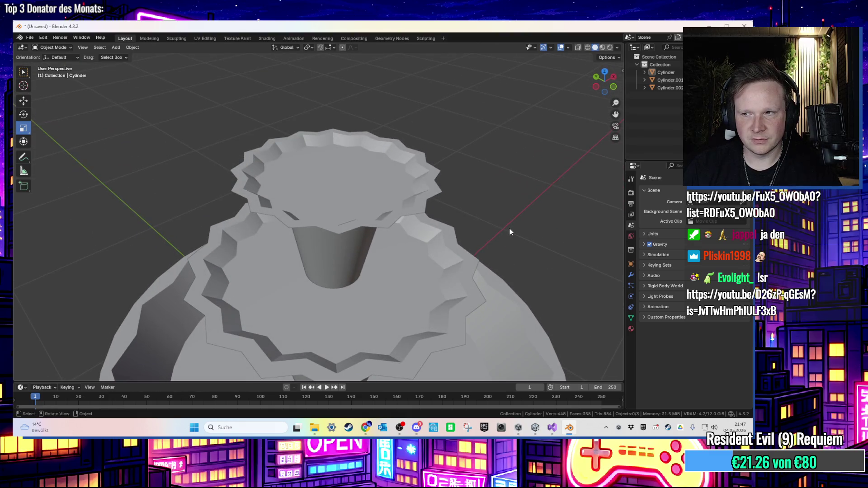
- Give the outer basin a level-1 subdivision for a smoother surface
{"action": "scroll", "coordinate": [507, 221], "scroll_direction": "down", "scroll_amount": 10}
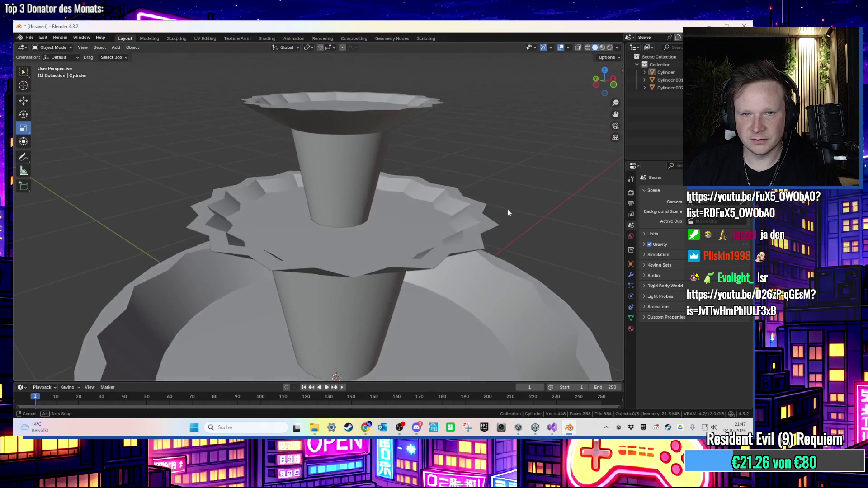
{"action": "left_click_drag", "start_coordinate": [508, 209], "coordinate": [522, 244]}
{"action": "scroll", "coordinate": [505, 206], "scroll_direction": "up", "scroll_amount": 5}
{"action": "scroll", "coordinate": [507, 215], "scroll_direction": "down", "scroll_amount": 5}
{"action": "left_click", "coordinate": [521, 232]}
{"action": "key", "text": "Tab"}
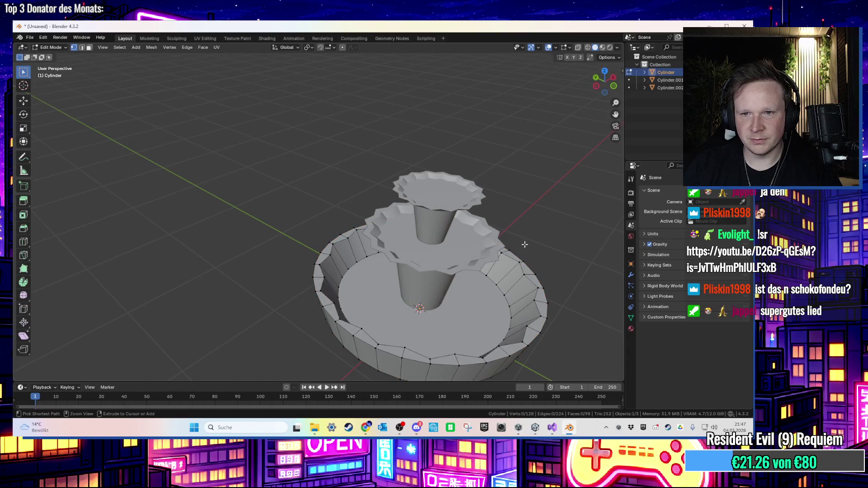
{"action": "left_click", "coordinate": [524, 244], "text": "ctrl+alt"}
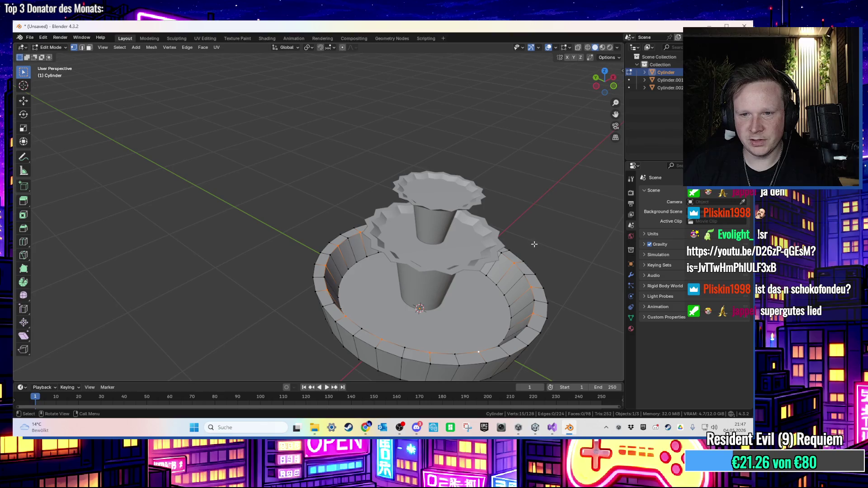
{"action": "key", "text": "Tab"}
{"action": "key", "text": "ctrl+1"}
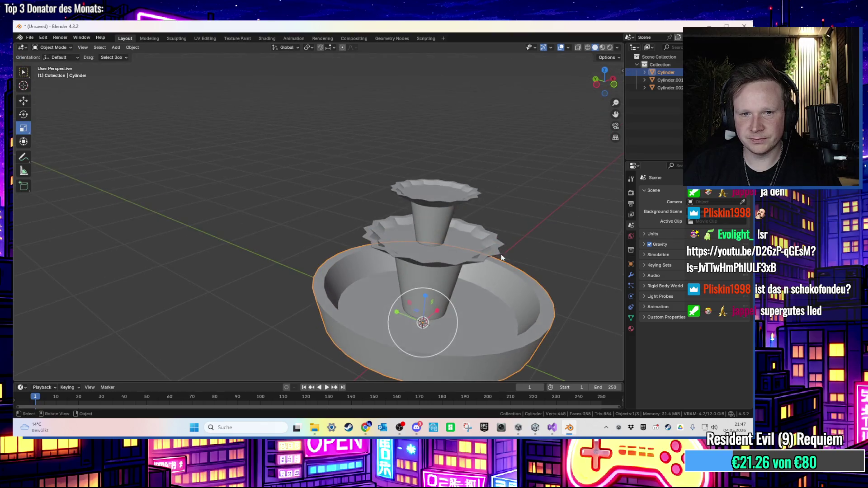
- Select the fountain's base bowl and enter Edit Mode on its mesh
{"action": "scroll", "coordinate": [500, 253], "scroll_direction": "up", "scroll_amount": 2}
{"action": "left_click", "coordinate": [484, 255]}
{"action": "key", "text": "Tab"}
{"action": "key", "text": "Tab"}
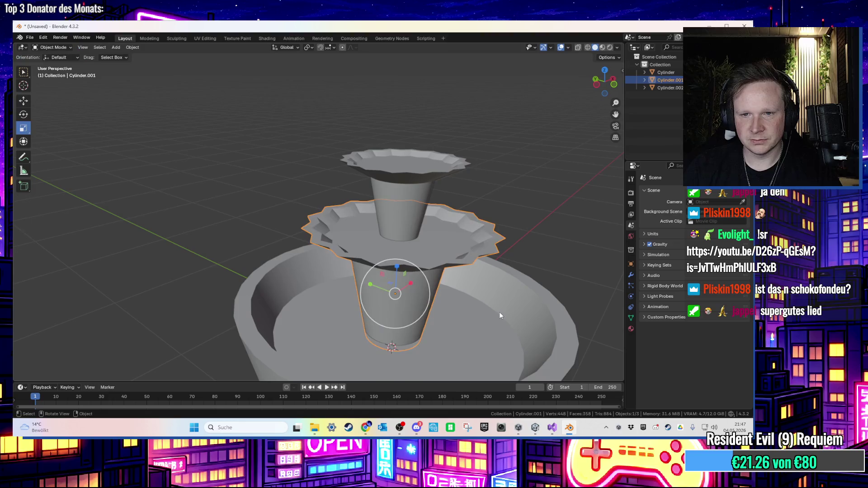
{"action": "left_click", "coordinate": [499, 315]}
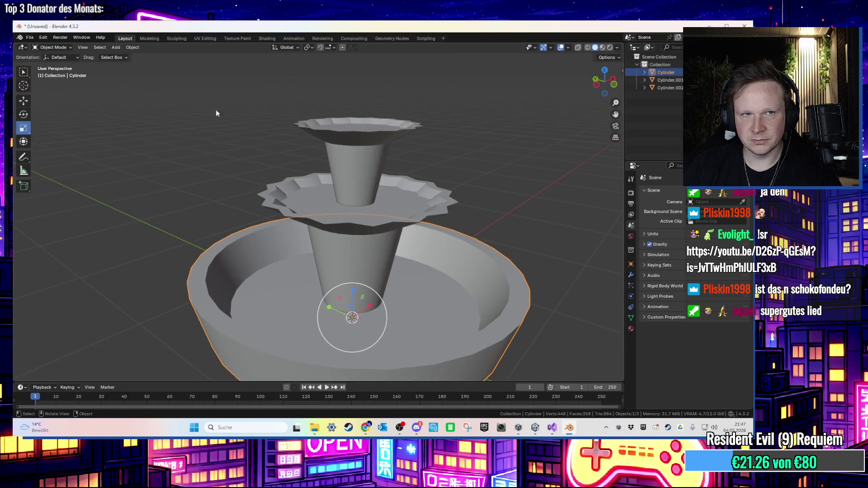
{"action": "key", "text": "a"}
{"action": "left_click", "coordinate": [241, 259]}
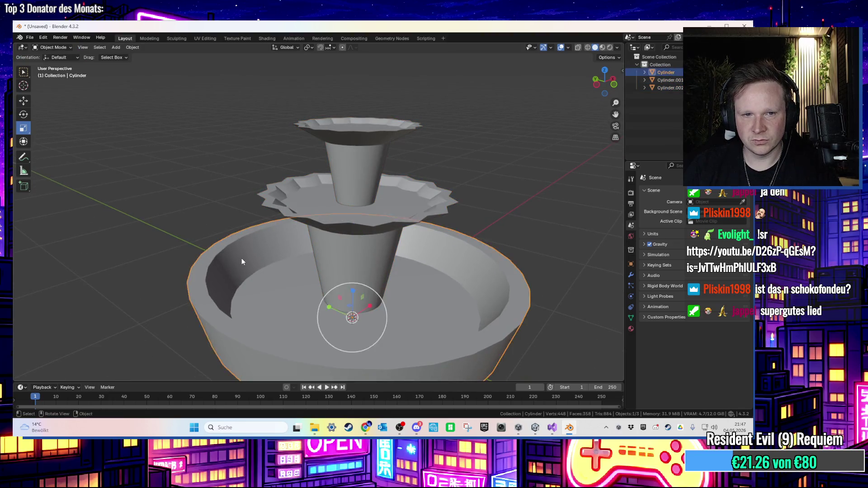
{"action": "key", "text": "Tab"}
- Smart UV Project all of the base bowl (Cylinder) in the UV Editing workspace
{"action": "key", "text": "a"}
{"action": "left_click", "coordinate": [205, 38]}
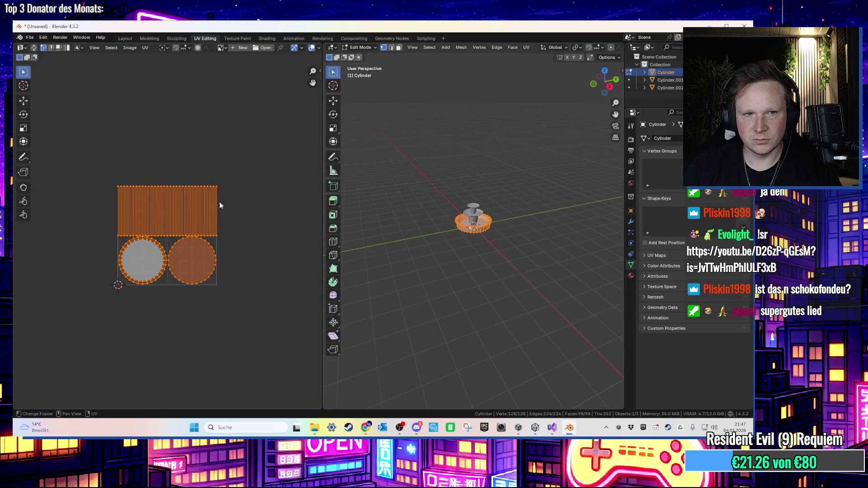
{"action": "key", "text": "u"}
{"action": "left_click", "coordinate": [224, 235]}
{"action": "left_click", "coordinate": [205, 312]}
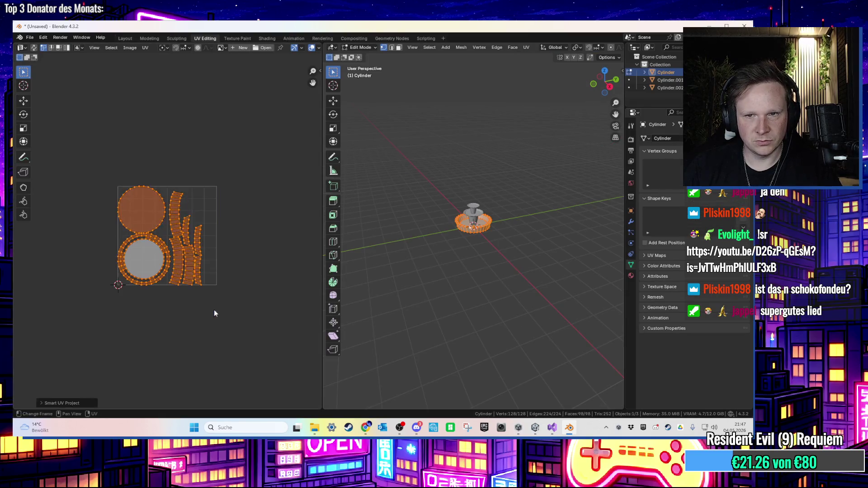
{"action": "scroll", "coordinate": [432, 218], "scroll_direction": "up", "scroll_amount": 2}
- Smart UV Project the whole middle tier, Cylinder.001
{"action": "key", "text": "alt+q"}
{"action": "key", "text": "a"}
{"action": "key", "text": "a"}
{"action": "key", "text": "u"}
{"action": "left_click", "coordinate": [197, 206]}
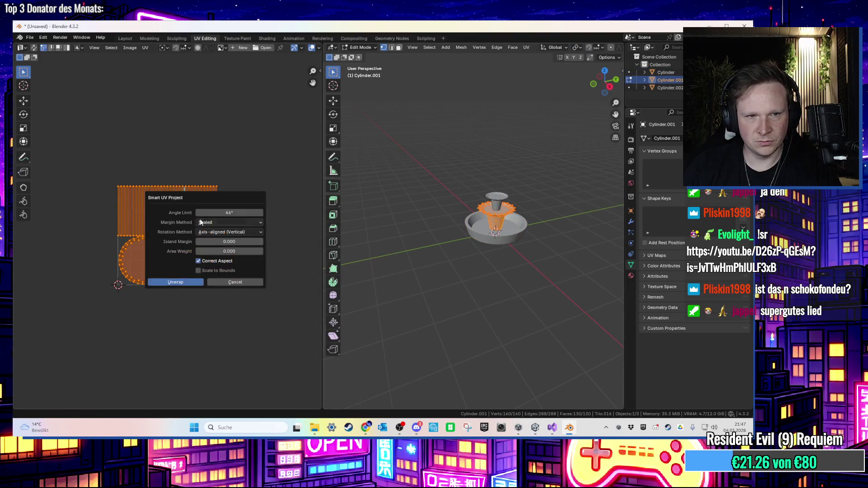
{"action": "left_click", "coordinate": [186, 282]}
{"action": "scroll", "coordinate": [452, 159], "scroll_direction": "up", "scroll_amount": 3}
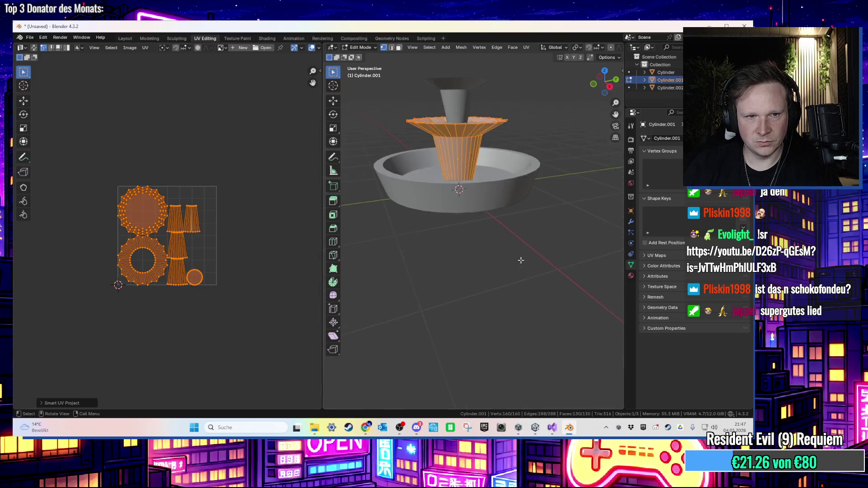
- Smart UV Project the whole top tier, Cylinder.002
{"action": "key", "text": "alt+q"}
{"action": "key", "text": "a"}
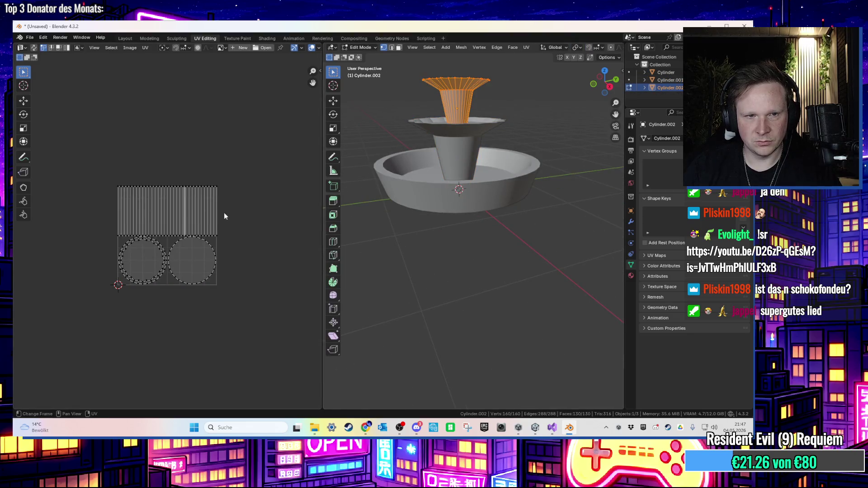
{"action": "key", "text": "a"}
{"action": "key", "text": "u"}
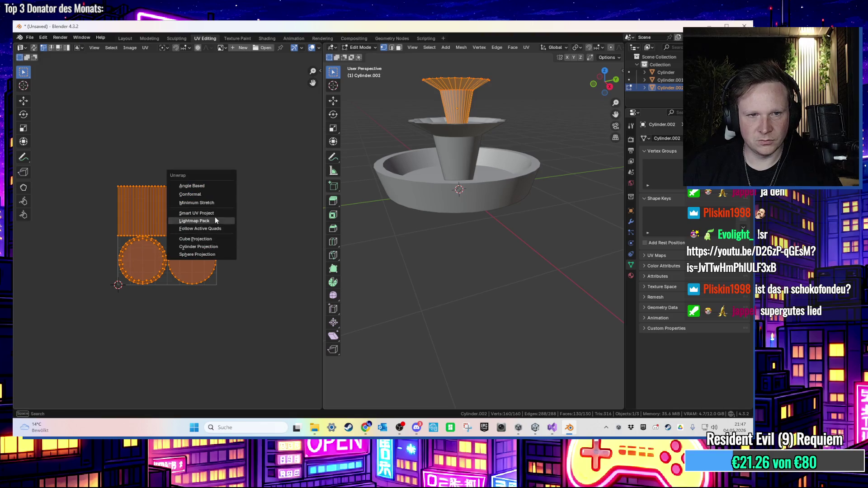
{"action": "left_click", "coordinate": [213, 213]}
{"action": "left_click", "coordinate": [238, 280]}
- Return to Object Mode in the Layout workspace with nothing selected
{"action": "key", "text": "Tab"}
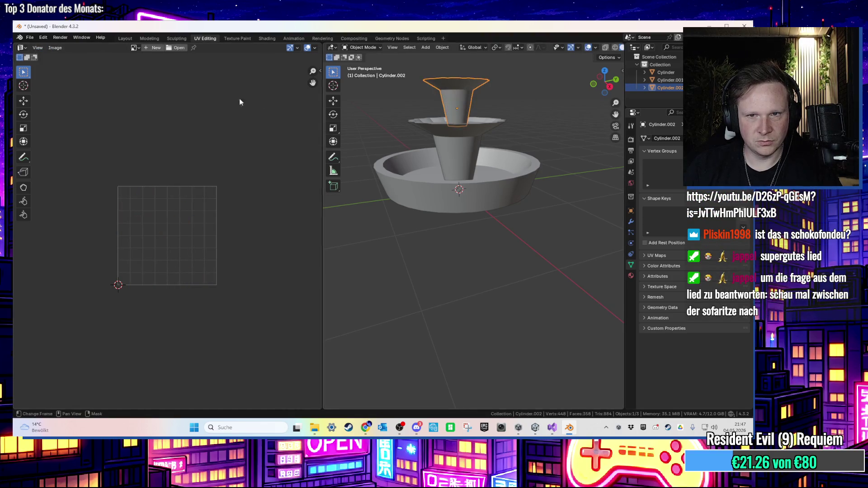
{"action": "left_click", "coordinate": [124, 39]}
{"action": "scroll", "coordinate": [411, 199], "scroll_direction": "down", "scroll_amount": 3}
{"action": "left_click", "coordinate": [476, 169]}
{"action": "scroll", "coordinate": [485, 192], "scroll_direction": "up", "scroll_amount": 5}
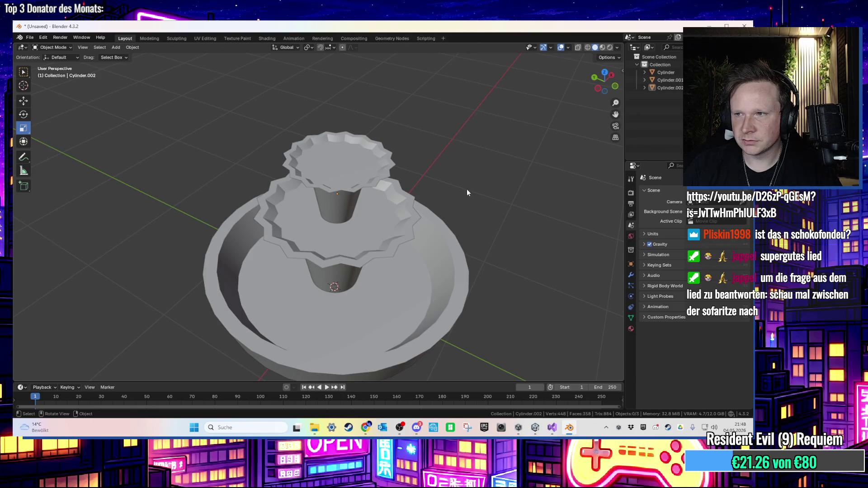
- Extrude the base bowl's bottom face in place
{"action": "mouse_move", "coordinate": [467, 189]}
{"action": "left_mouse_down"}
{"action": "mouse_move", "coordinate": [466, 158]}
{"action": "mouse_move", "coordinate": [470, 199]}
{"action": "mouse_move", "coordinate": [474, 174]}
{"action": "mouse_move", "coordinate": [465, 189]}
{"action": "mouse_move", "coordinate": [475, 191]}
{"action": "mouse_move", "coordinate": [477, 176]}
{"action": "mouse_move", "coordinate": [484, 192]}
{"action": "mouse_move", "coordinate": [424, 282]}
{"action": "left_mouse_up"}
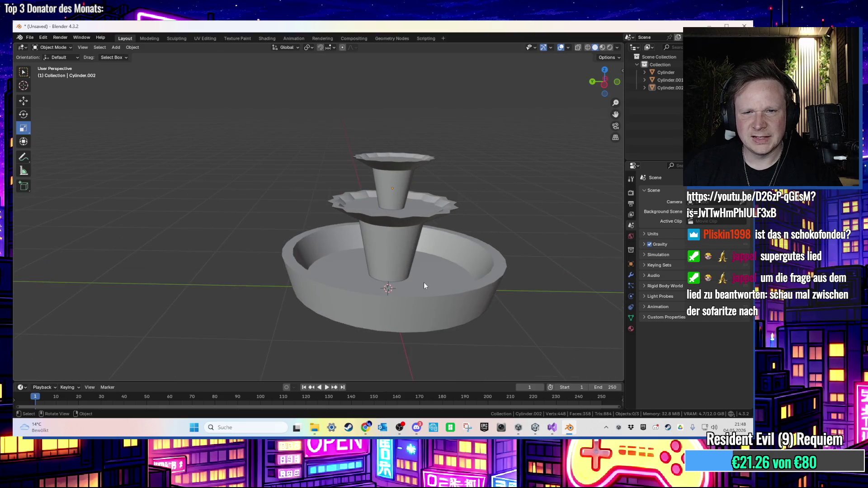
{"action": "left_click", "coordinate": [433, 264]}
{"action": "key", "text": "Tab"}
{"action": "key", "text": "3"}
{"action": "left_click", "coordinate": [473, 288]}
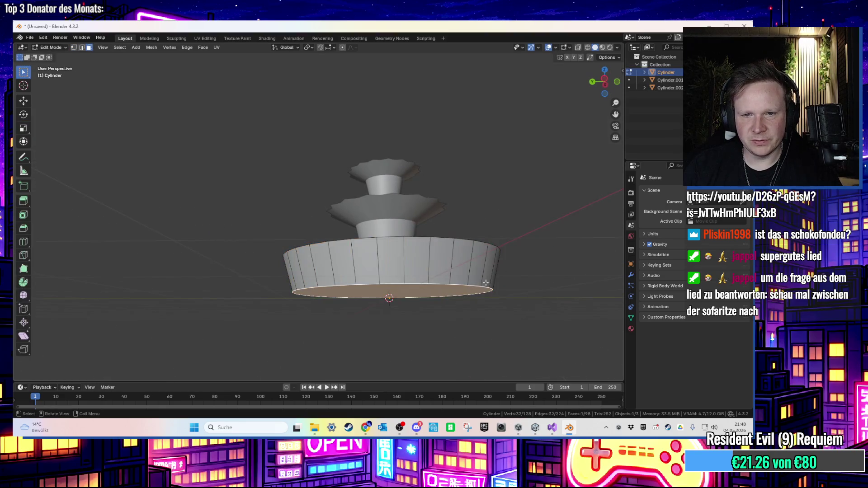
{"action": "key", "text": "e"}
{"action": "left_click", "coordinate": [523, 217]}
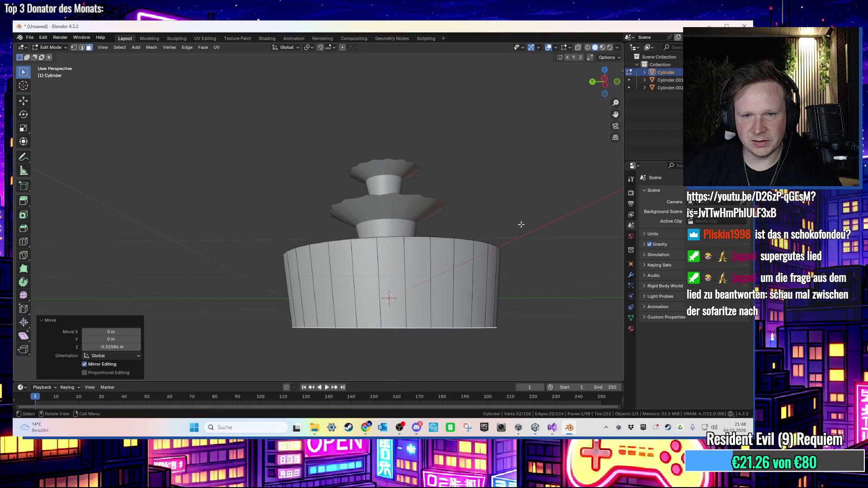
- Push the extruded bottom face down along Z and narrow it to 0.563
{"action": "key", "text": "g"}
{"action": "key", "text": "y"}
{"action": "key", "text": "Escape"}
{"action": "key", "text": "g"}
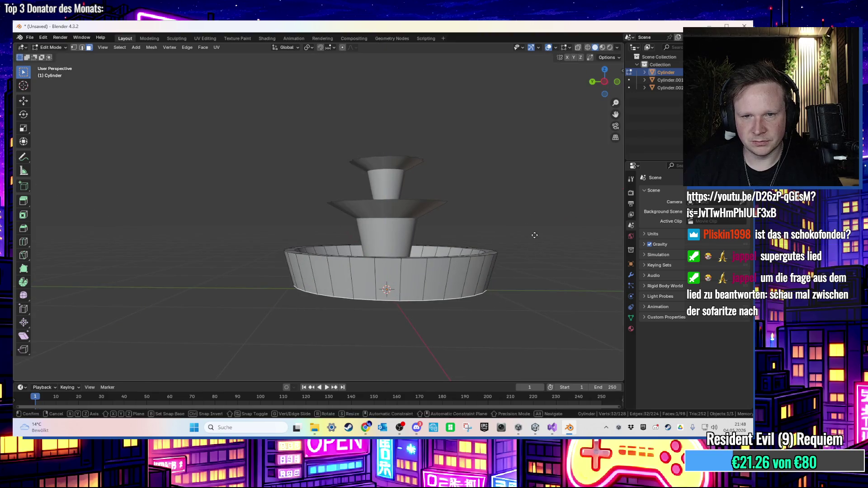
{"action": "key", "text": "z"}
{"action": "left_click", "coordinate": [548, 280]}
{"action": "key", "text": "s"}
{"action": "left_click", "coordinate": [470, 285]}
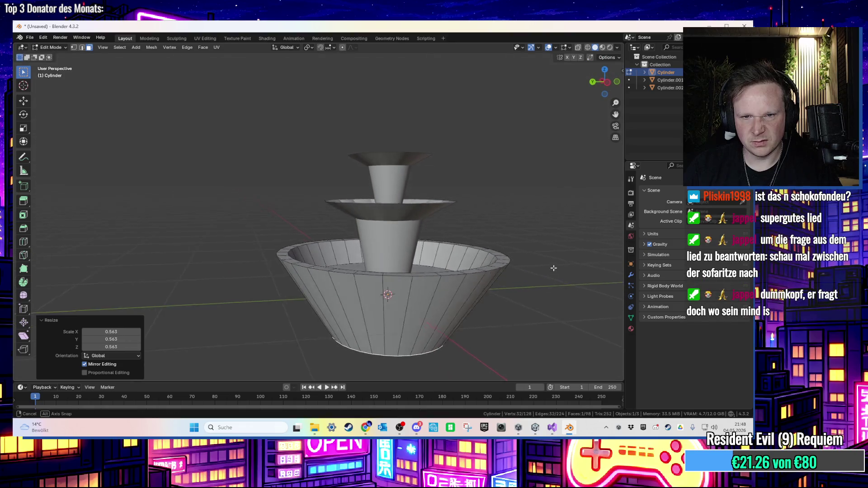
{"action": "left_click", "coordinate": [548, 282]}
- Scale the whole bowl down to 0.815 in Object Mode
{"action": "key", "text": "ctrl+2"}
{"action": "key", "text": "Tab"}
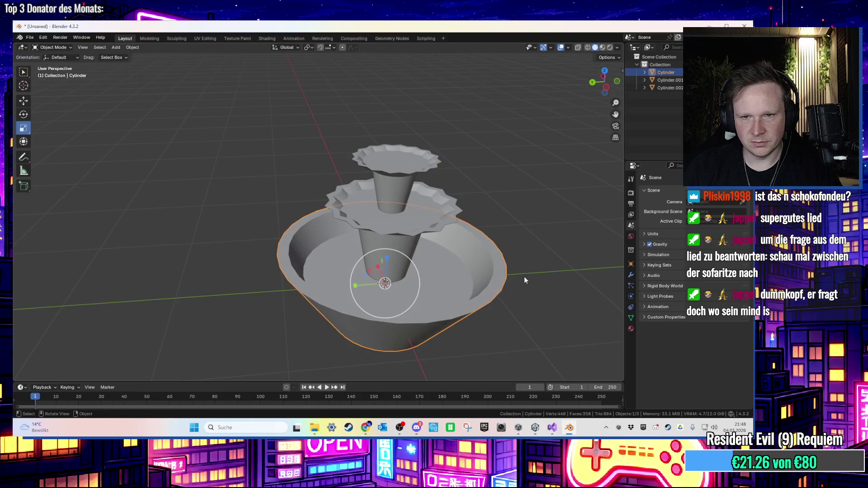
{"action": "key", "text": "s"}
{"action": "left_click", "coordinate": [509, 272]}
{"action": "left_click", "coordinate": [512, 240]}
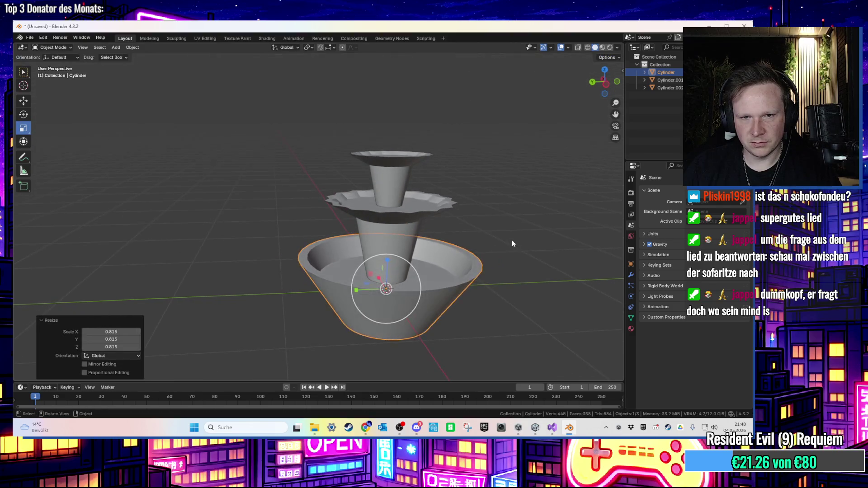
{"action": "mouse_move", "coordinate": [482, 249]}
{"action": "left_mouse_down"}
{"action": "mouse_move", "coordinate": [501, 243]}
{"action": "mouse_move", "coordinate": [502, 229]}
{"action": "mouse_move", "coordinate": [310, 162]}
{"action": "left_mouse_up"}
- Re-unwrap all of the bowl's geometry with Follow Active Quads
{"action": "left_click", "coordinate": [30, 37]}
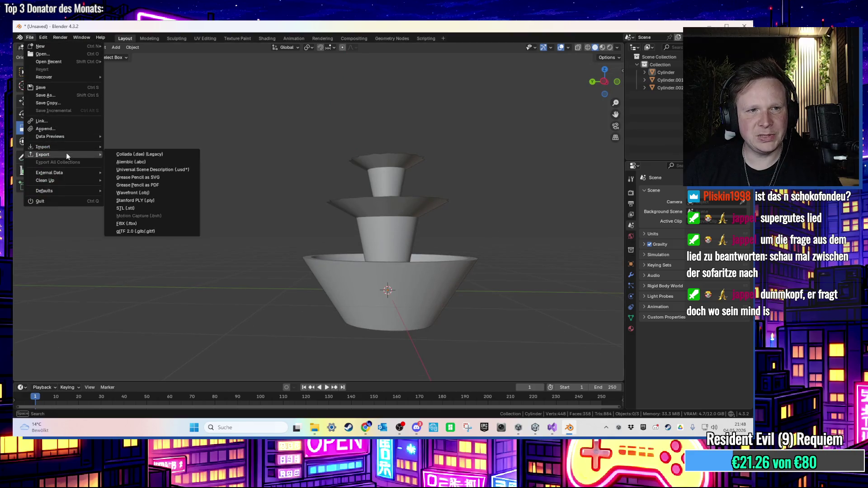
{"action": "mouse_move", "coordinate": [70, 153]}
{"action": "key", "text": "Tab"}
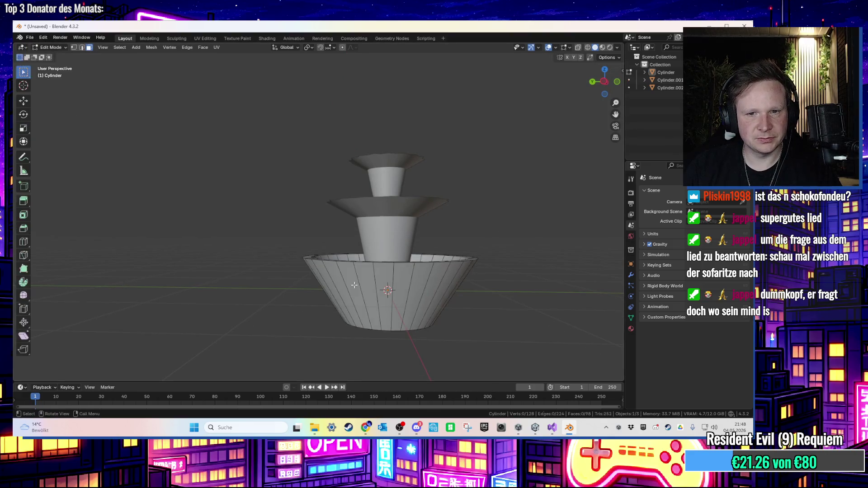
{"action": "key", "text": "a"}
{"action": "left_click", "coordinate": [206, 39]}
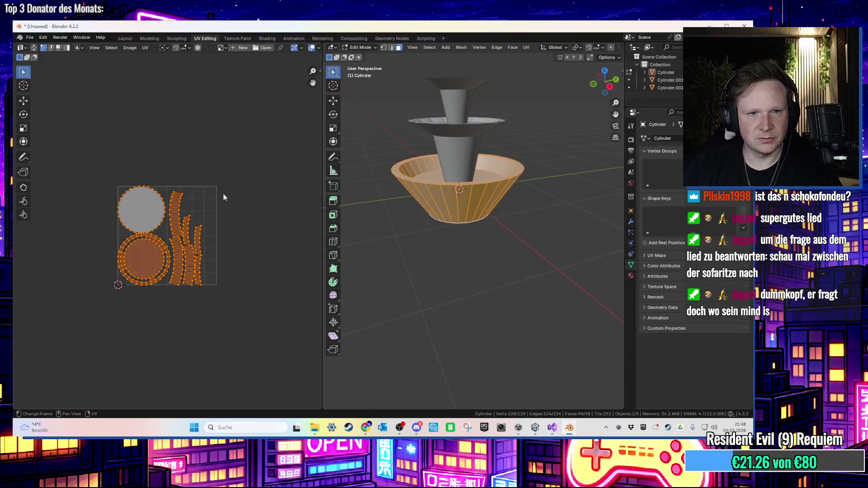
{"action": "key", "text": "u"}
{"action": "left_click", "coordinate": [214, 209]}
{"action": "left_click", "coordinate": [200, 266]}
{"action": "key", "text": "alt+a"}
{"action": "key", "text": "a"}
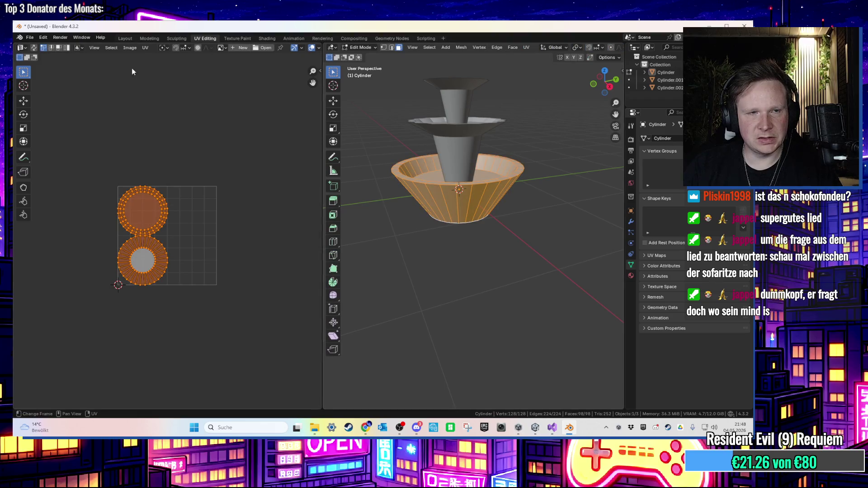
{"action": "left_click", "coordinate": [120, 38]}
- Export the fountain to the Desktop as BrunnenDach.fbx
{"action": "left_click", "coordinate": [30, 38]}
{"action": "mouse_move", "coordinate": [45, 155]}
{"action": "left_click", "coordinate": [131, 226]}
{"action": "left_click", "coordinate": [314, 333]}
{"action": "type", "text": "Da"}
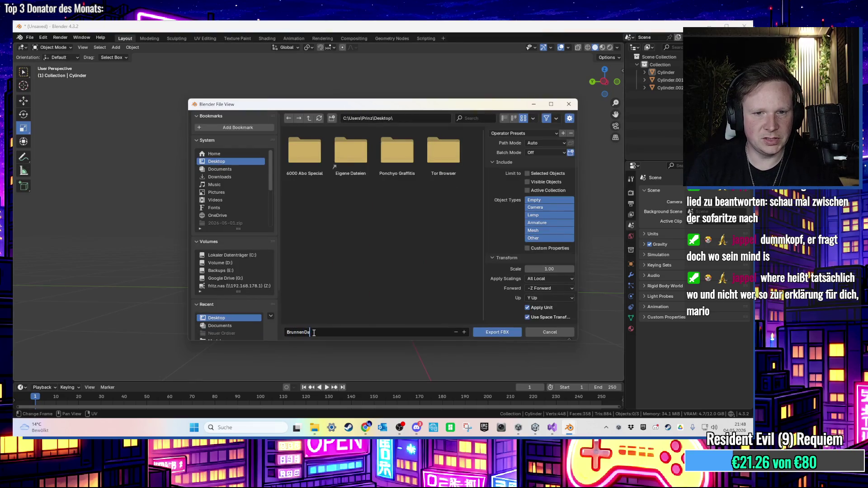
{"action": "type", "text": "ch.fbx"}
{"action": "key", "text": "Return"}
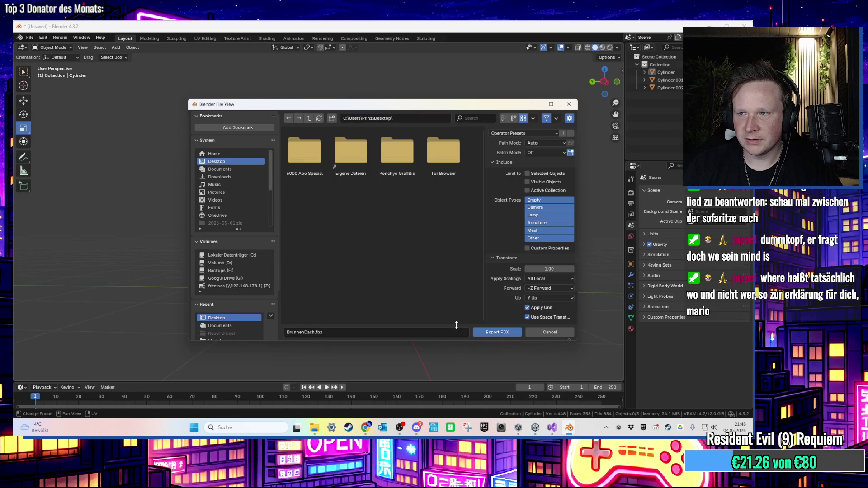
{"action": "left_click", "coordinate": [486, 335]}
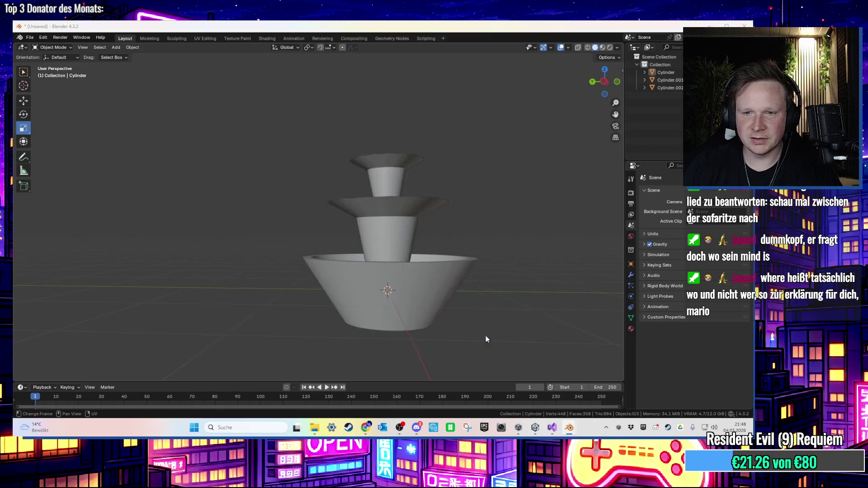
{"action": "key", "text": "alt+Tab"}
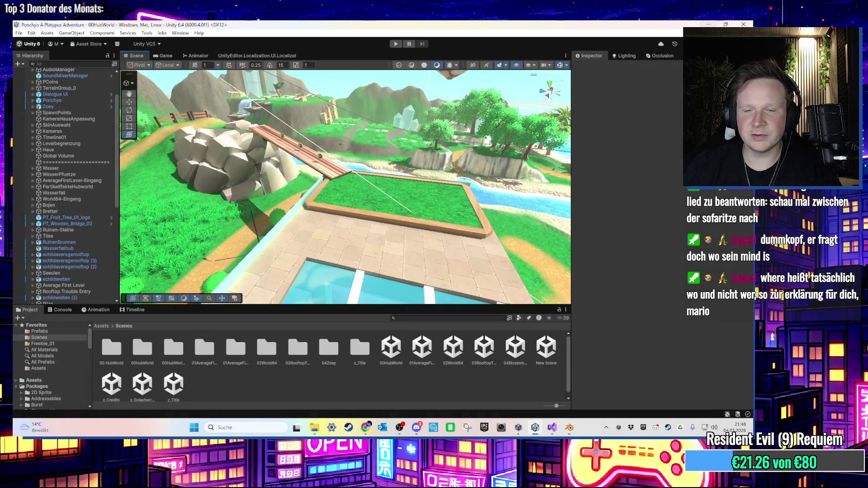
- Move the scene camera toward the glass-roofed pool building
{"action": "left_click_drag", "start_coordinate": [520, 140], "coordinate": [434, 164]}
{"action": "scroll", "coordinate": [431, 162], "scroll_direction": "up", "scroll_amount": 5}
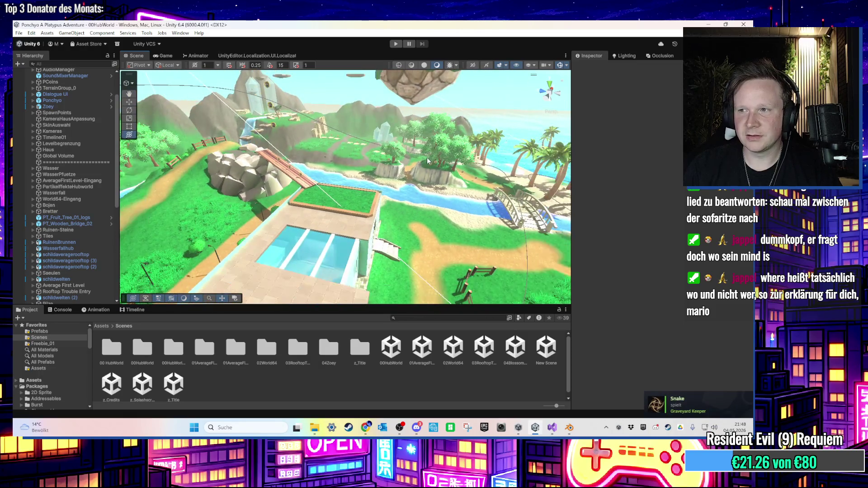
{"action": "scroll", "coordinate": [428, 160], "scroll_direction": "down", "scroll_amount": 3}
{"action": "left_click_drag", "start_coordinate": [430, 163], "coordinate": [383, 193]}
{"action": "scroll", "coordinate": [382, 194], "scroll_direction": "down", "scroll_amount": 4}
{"action": "left_click", "coordinate": [540, 429]}
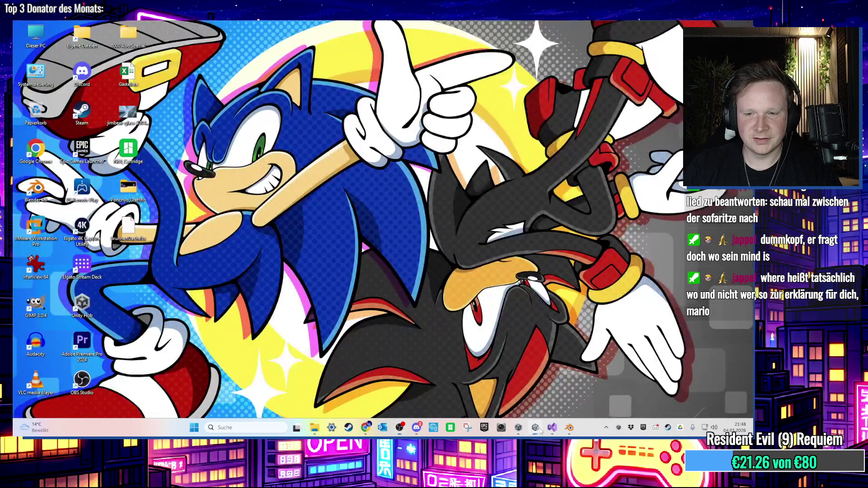
{"action": "left_click", "coordinate": [531, 430]}
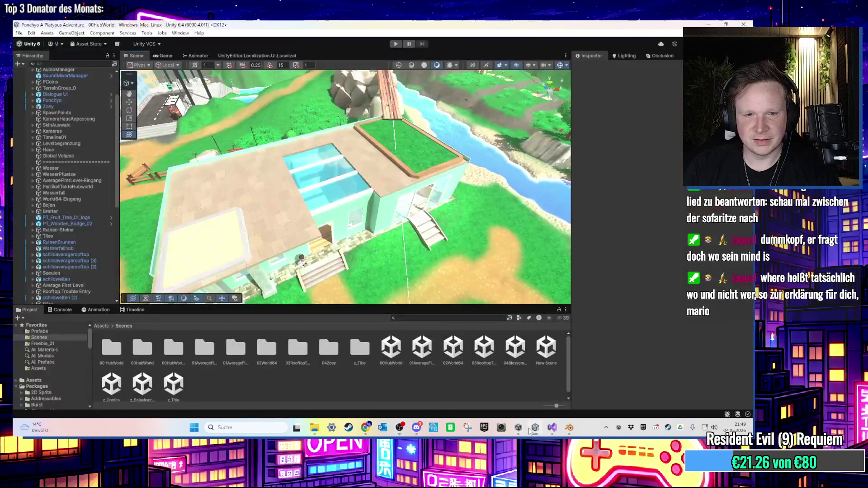
- Drag the fountain model from Assets/00 HubWorld/Models into the scene
{"action": "left_click", "coordinate": [108, 326]}
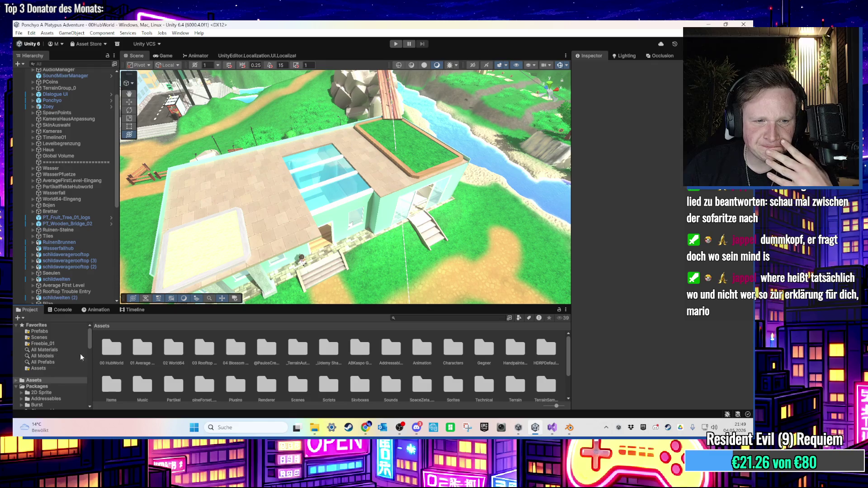
{"action": "double_click", "coordinate": [109, 357]}
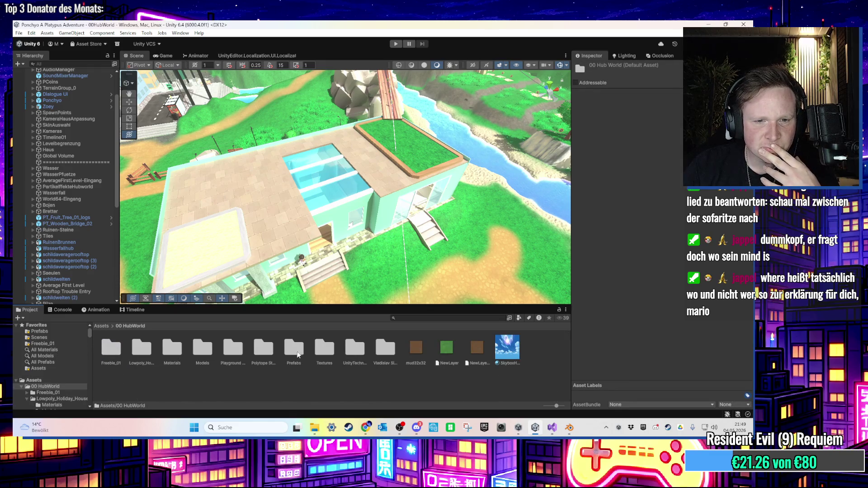
{"action": "double_click", "coordinate": [208, 349]}
{"action": "left_click", "coordinate": [535, 427]}
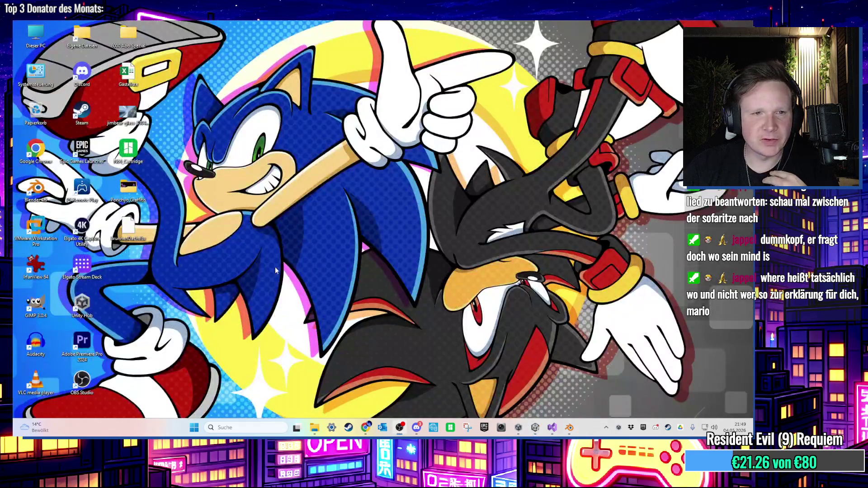
{"action": "left_click", "coordinate": [535, 428]}
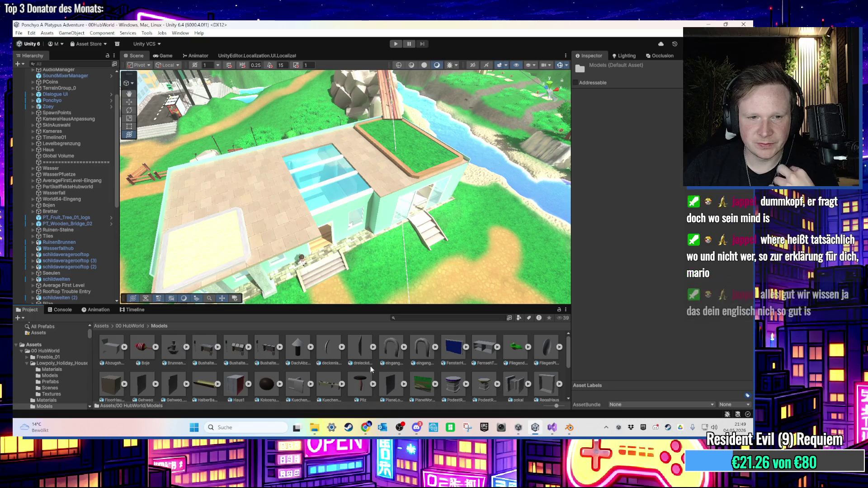
{"action": "left_click_drag", "start_coordinate": [214, 316], "coordinate": [375, 162]}
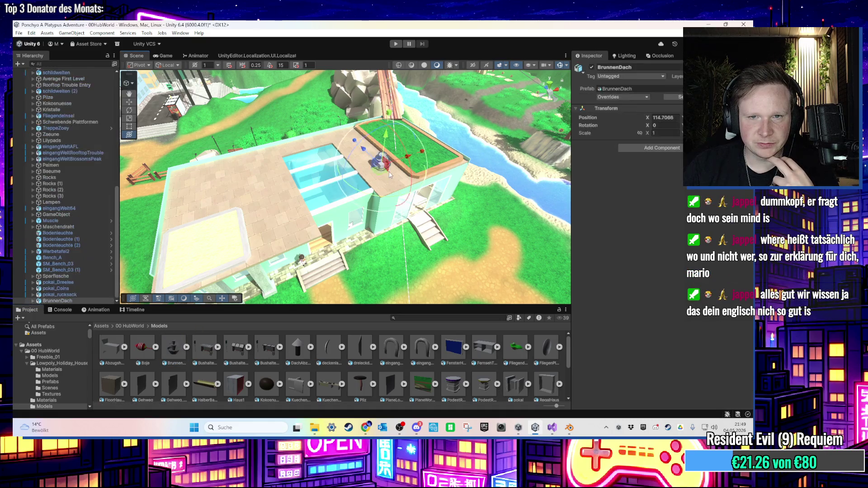
- Frame the placed fountain and search the Project window for 'stone' materials
{"action": "key", "text": "f"}
{"action": "mouse_move", "coordinate": [382, 191]}
{"action": "left_mouse_down"}
{"action": "mouse_move", "coordinate": [428, 153]}
{"action": "mouse_move", "coordinate": [371, 217]}
{"action": "mouse_move", "coordinate": [389, 190]}
{"action": "mouse_move", "coordinate": [447, 177]}
{"action": "mouse_move", "coordinate": [496, 185]}
{"action": "mouse_move", "coordinate": [507, 120]}
{"action": "mouse_move", "coordinate": [436, 178]}
{"action": "mouse_move", "coordinate": [459, 179]}
{"action": "mouse_move", "coordinate": [446, 331]}
{"action": "left_mouse_up"}
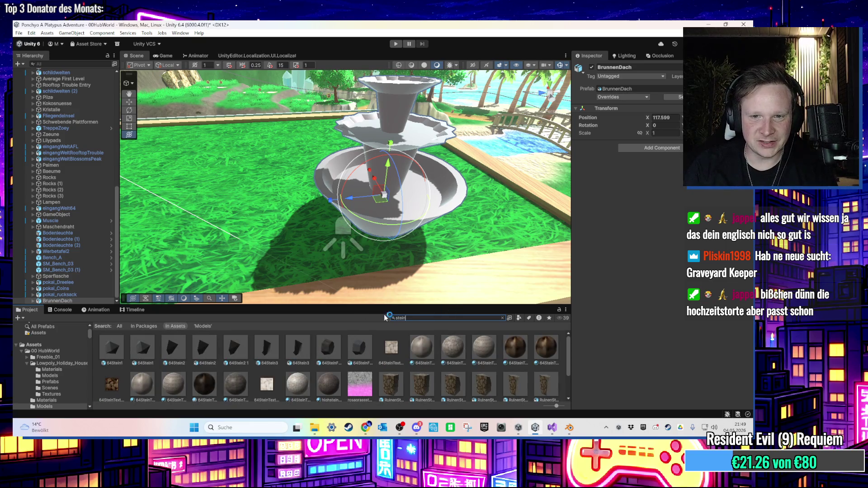
{"action": "type", "text": "stone"}
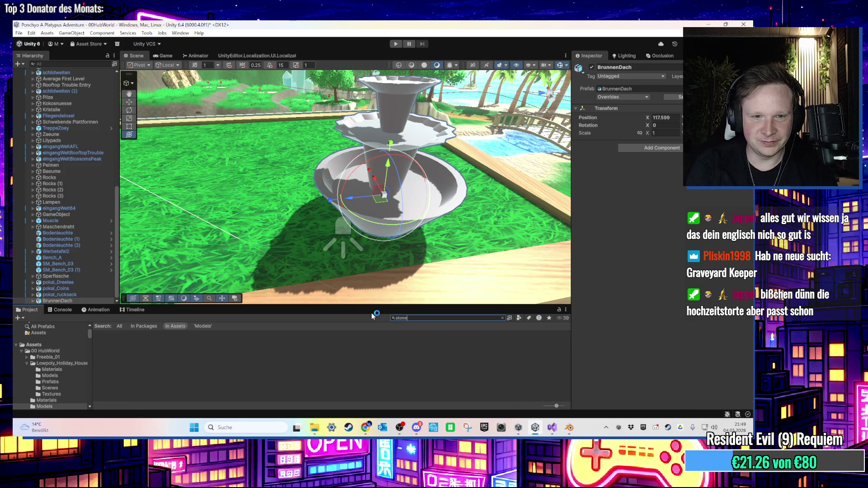
{"action": "scroll", "coordinate": [426, 382], "scroll_direction": "down", "scroll_amount": 1}
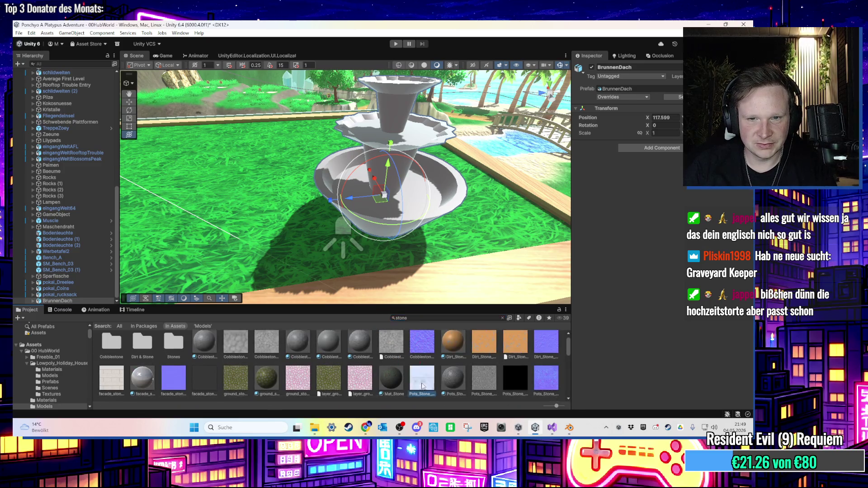
{"action": "scroll", "coordinate": [420, 208], "scroll_direction": "up", "scroll_amount": 3}
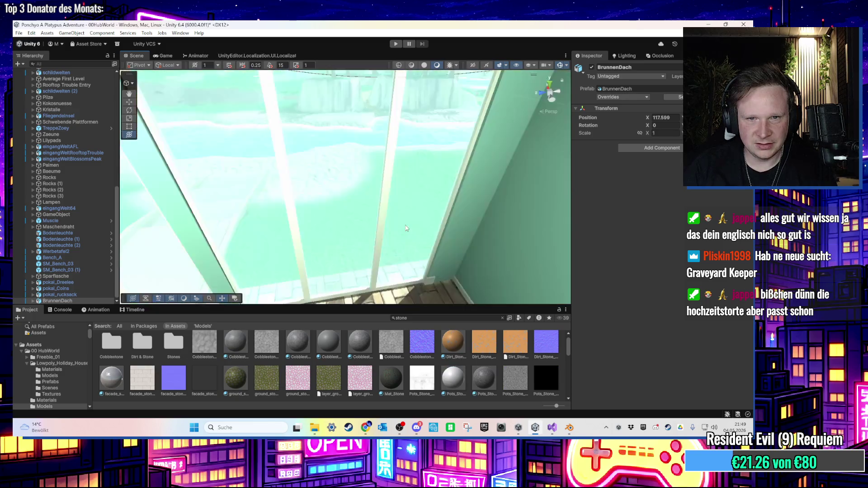
{"action": "scroll", "coordinate": [419, 208], "scroll_direction": "up", "scroll_amount": 1}
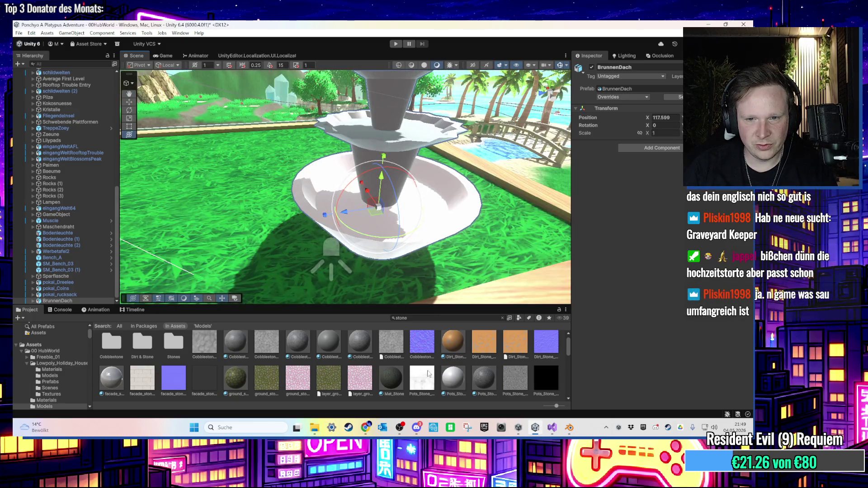
{"action": "scroll", "coordinate": [427, 213], "scroll_direction": "up", "scroll_amount": 4}
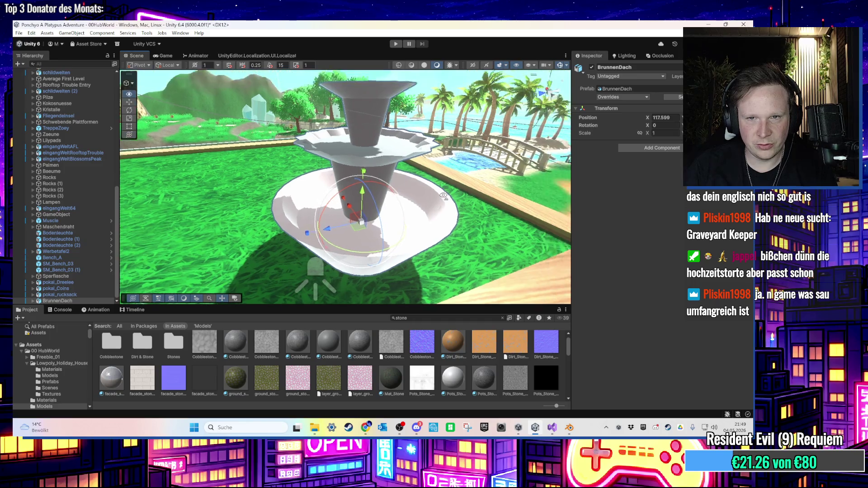
{"action": "scroll", "coordinate": [439, 221], "scroll_direction": "down", "scroll_amount": 3}
{"action": "scroll", "coordinate": [449, 229], "scroll_direction": "up", "scroll_amount": 3}
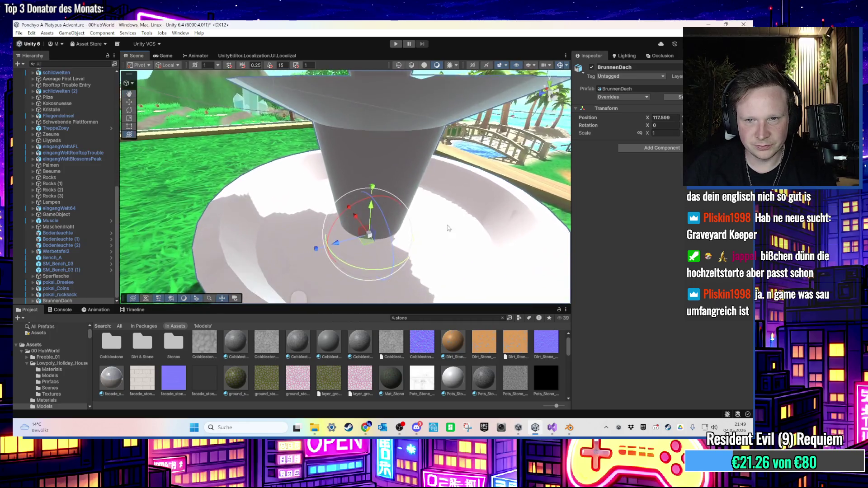
{"action": "scroll", "coordinate": [448, 227], "scroll_direction": "down", "scroll_amount": 4}
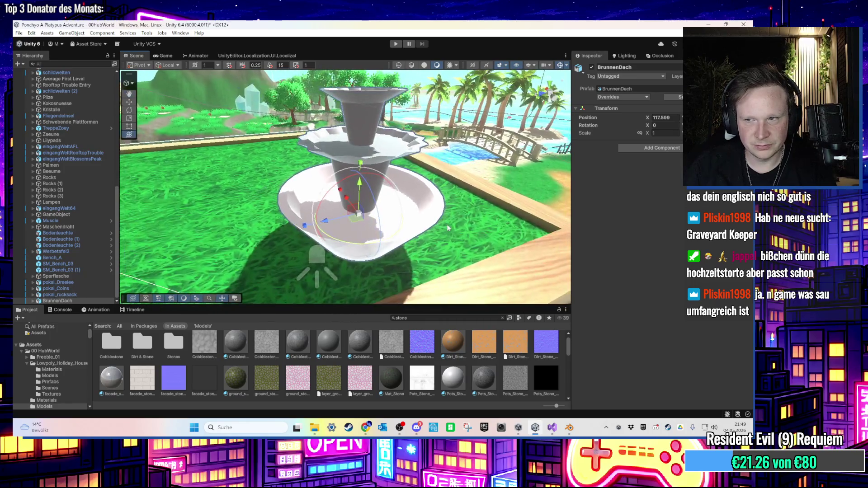
{"action": "scroll", "coordinate": [447, 228], "scroll_direction": "up", "scroll_amount": 2}
{"action": "scroll", "coordinate": [448, 227], "scroll_direction": "down", "scroll_amount": 1}
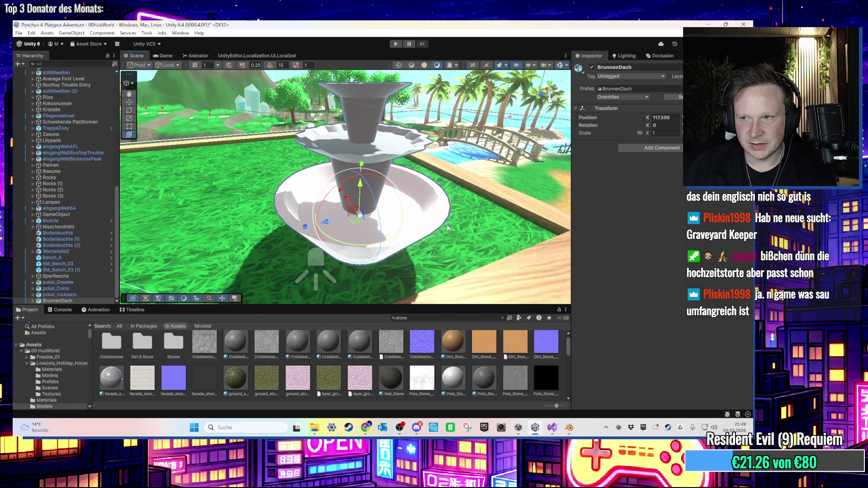
{"action": "scroll", "coordinate": [448, 227], "scroll_direction": "down", "scroll_amount": 2}
{"action": "scroll", "coordinate": [448, 228], "scroll_direction": "up", "scroll_amount": 3}
{"action": "scroll", "coordinate": [447, 227], "scroll_direction": "down", "scroll_amount": 2}
{"action": "scroll", "coordinate": [410, 348], "scroll_direction": "down", "scroll_amount": 3}
{"action": "scroll", "coordinate": [408, 346], "scroll_direction": "up", "scroll_amount": 5}
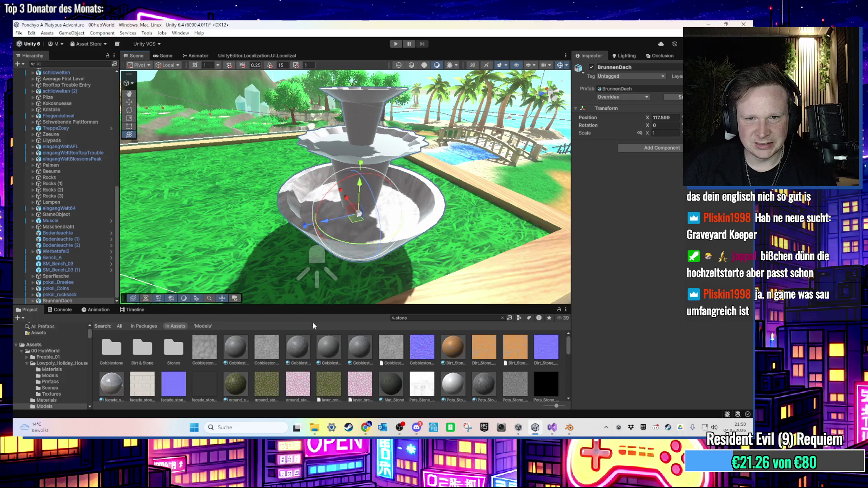
- Apply the Cobblestone material to the fountain and view its settings
{"action": "left_click_drag", "start_coordinate": [329, 226], "coordinate": [308, 303]}
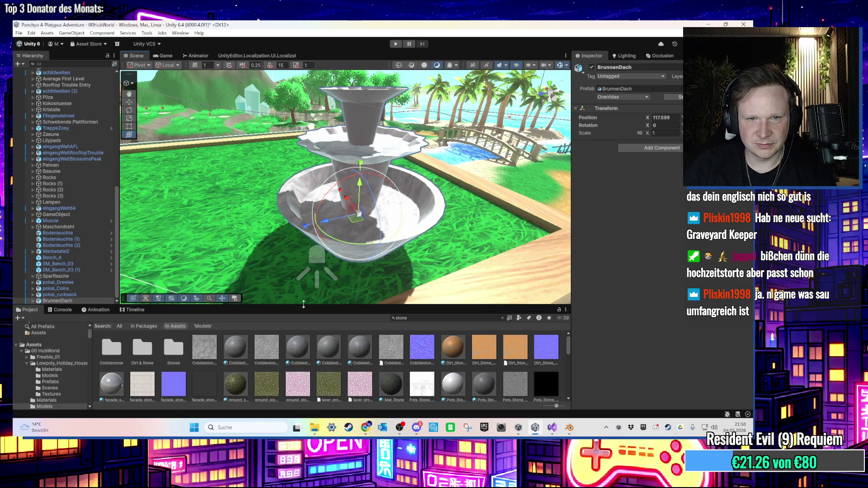
{"action": "scroll", "coordinate": [362, 127], "scroll_direction": "down", "scroll_amount": 5}
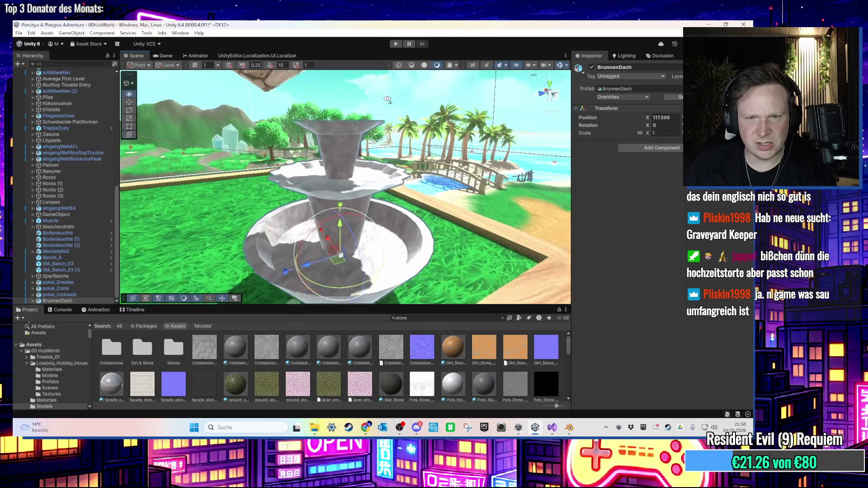
{"action": "scroll", "coordinate": [359, 138], "scroll_direction": "up", "scroll_amount": 5}
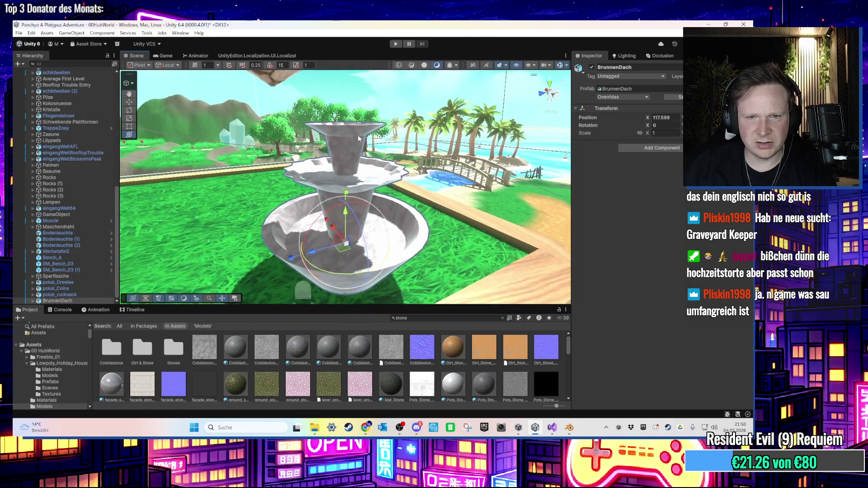
{"action": "scroll", "coordinate": [357, 135], "scroll_direction": "down", "scroll_amount": 3}
{"action": "scroll", "coordinate": [343, 149], "scroll_direction": "up", "scroll_amount": 4}
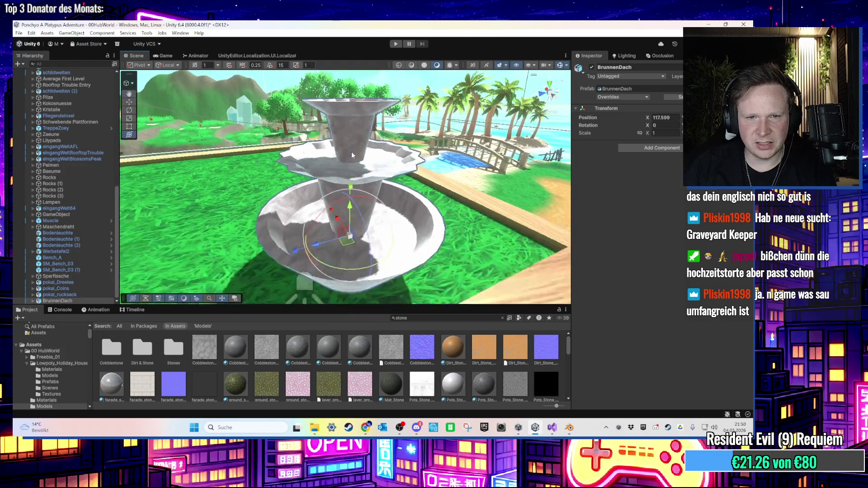
{"action": "scroll", "coordinate": [298, 178], "scroll_direction": "down", "scroll_amount": 5}
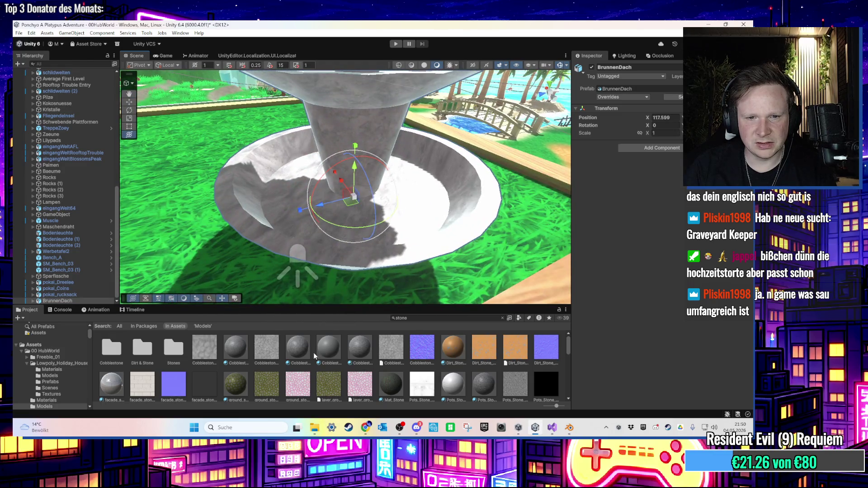
{"action": "left_click", "coordinate": [306, 352]}
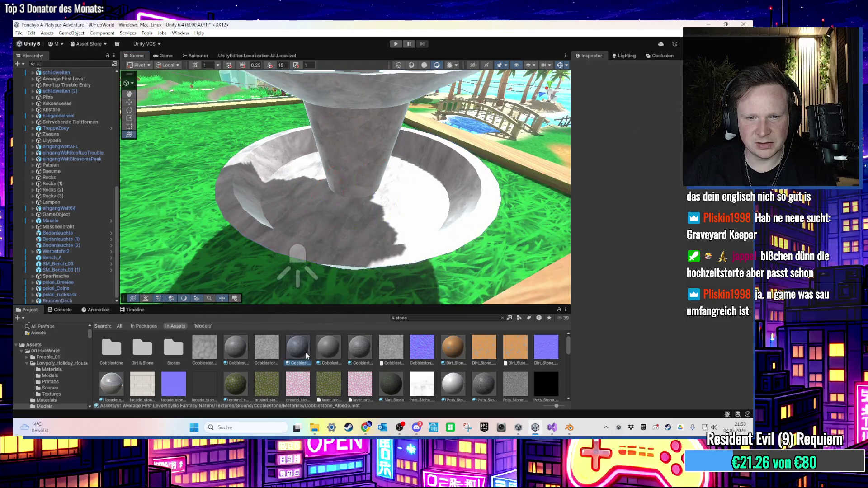
- Locate the Cobblestone material's Base Map texture file and copy the PNG
{"action": "key", "text": "Escape"}
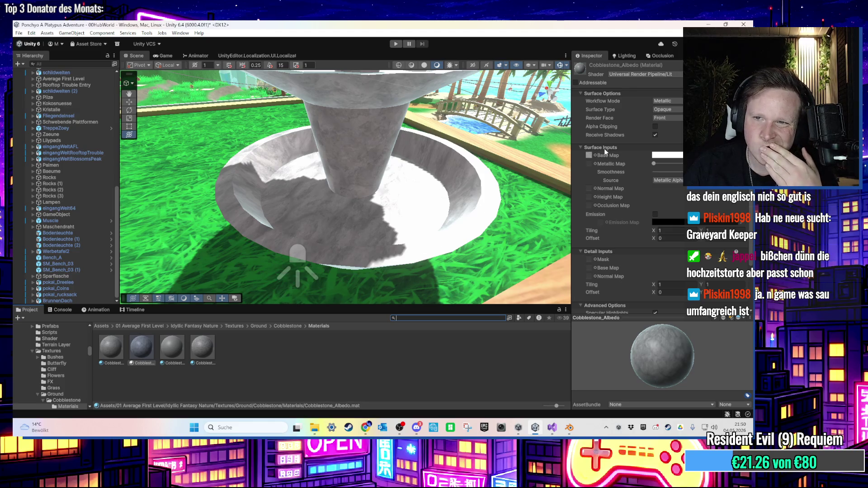
{"action": "left_click", "coordinate": [588, 156]}
{"action": "left_click", "coordinate": [172, 348]}
{"action": "right_click", "coordinate": [181, 357]}
{"action": "key", "text": "Escape"}
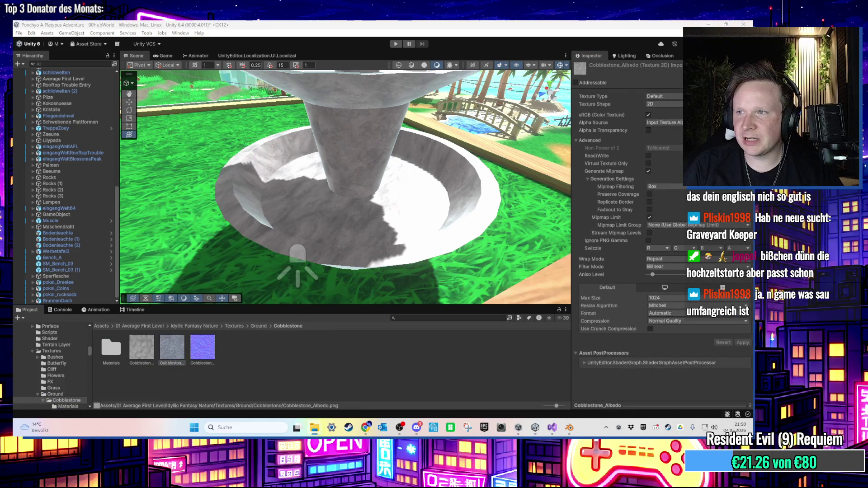
- Paste the cobblestone texture onto the desktop and rename it Cobblestone_Albedowhite
{"action": "key", "text": "super+d"}
{"action": "right_click", "coordinate": [295, 321]}
{"action": "left_click", "coordinate": [295, 321]}
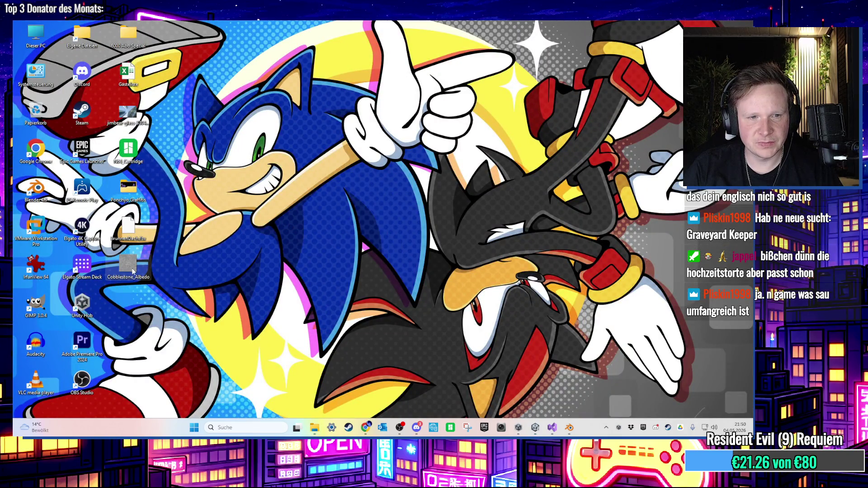
{"action": "right_click", "coordinate": [133, 270]}
{"action": "left_click", "coordinate": [199, 132]}
{"action": "left_click", "coordinate": [235, 251]}
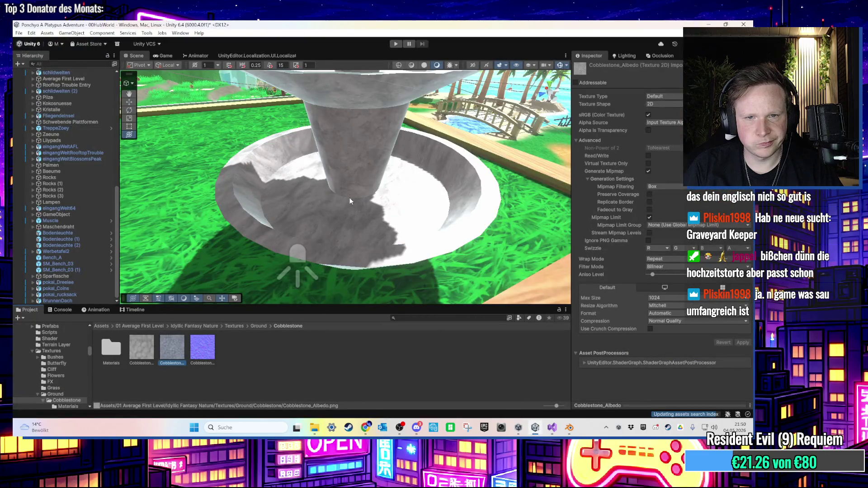
- Select the column Cylinder.001 and inspect its cobblestone material settings
{"action": "left_click", "coordinate": [349, 199]}
{"action": "left_click", "coordinate": [349, 199]}
{"action": "left_click", "coordinate": [667, 163]}
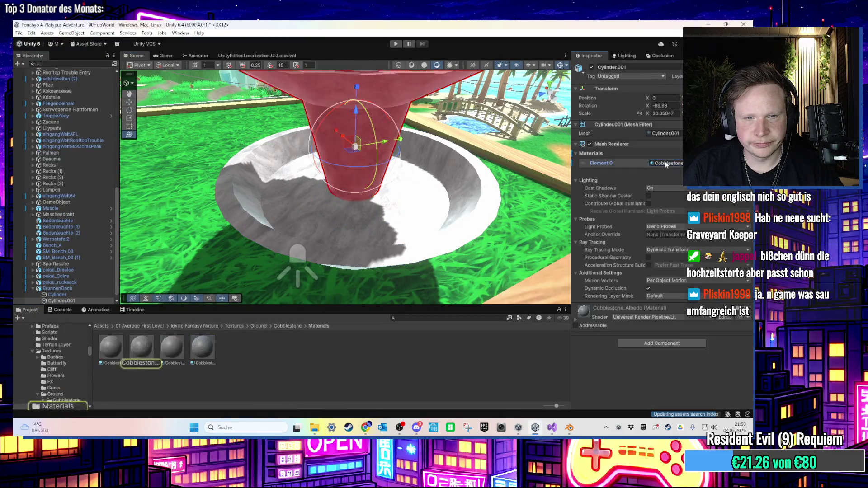
{"action": "double_click", "coordinate": [667, 163]}
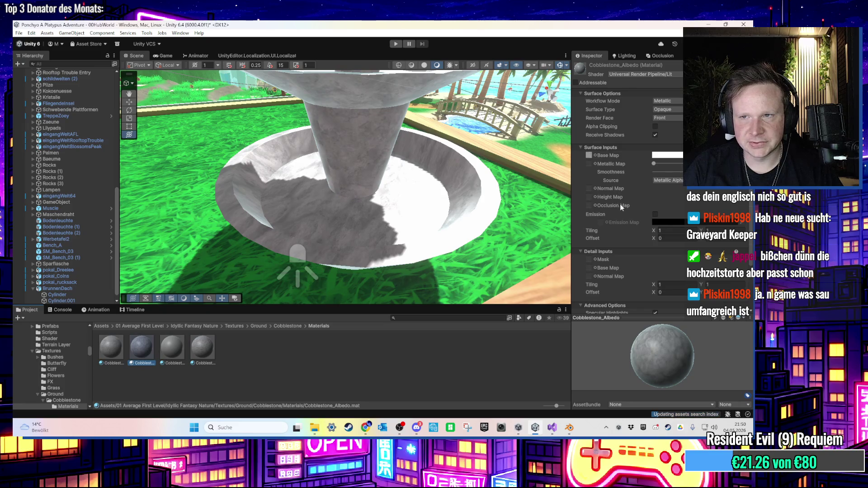
{"action": "scroll", "coordinate": [622, 205], "scroll_direction": "down", "scroll_amount": 3}
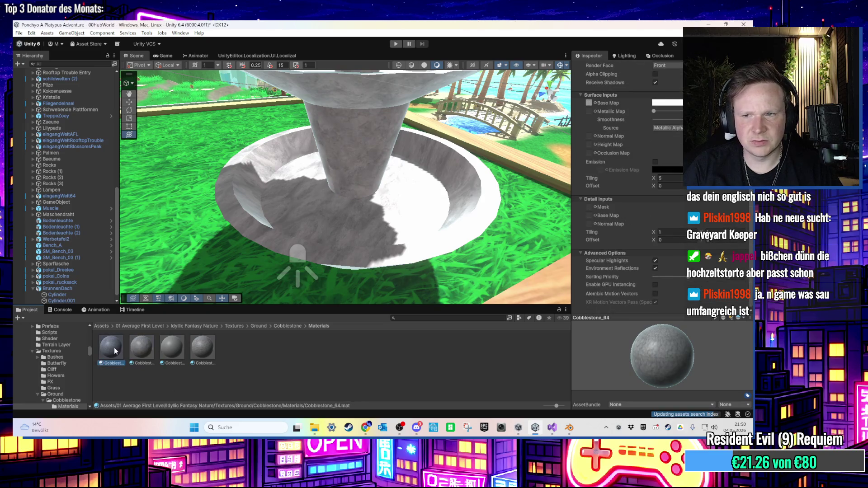
{"action": "left_click", "coordinate": [172, 347]}
{"action": "left_click", "coordinate": [708, 24]}
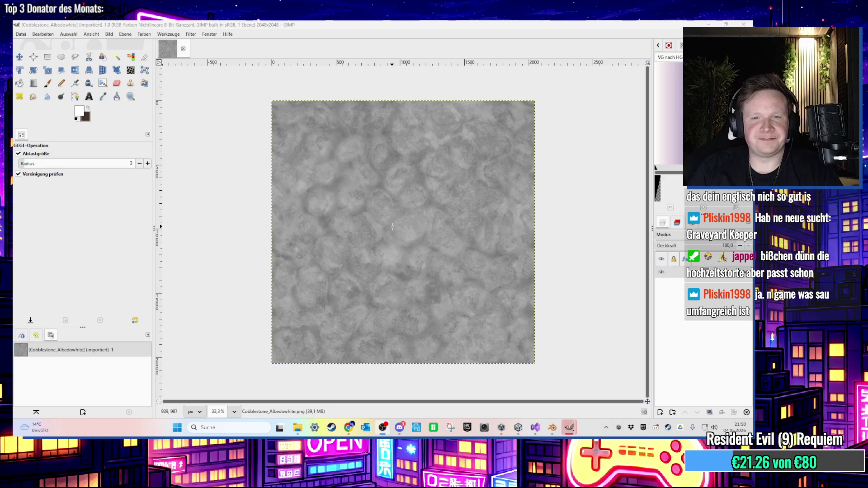
- Desaturate the cobblestone texture with the Hue-Saturation adjustment
{"action": "left_click", "coordinate": [109, 34]}
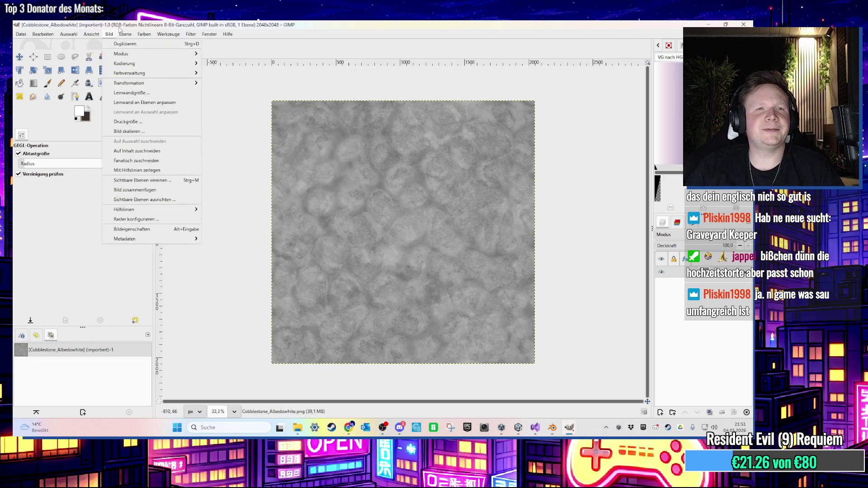
{"action": "mouse_move", "coordinate": [144, 35]}
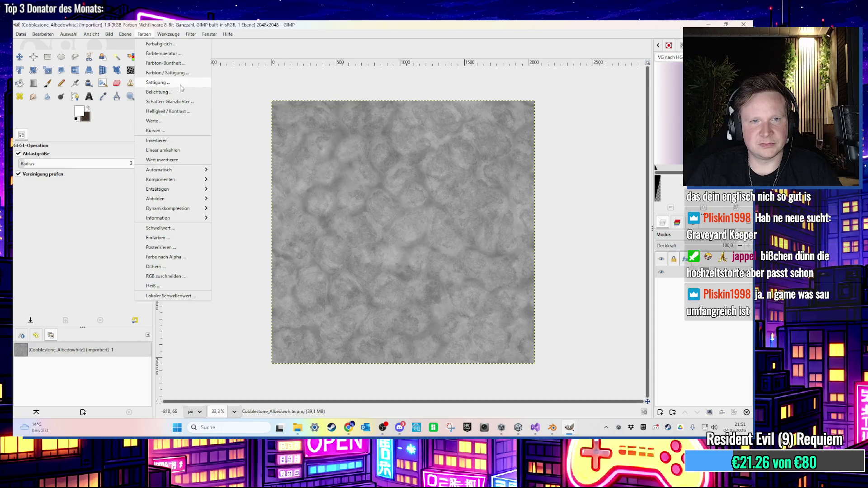
{"action": "left_click", "coordinate": [158, 83]}
{"action": "left_click_drag", "start_coordinate": [551, 87], "coordinate": [455, 88]}
{"action": "left_click", "coordinate": [549, 154]}
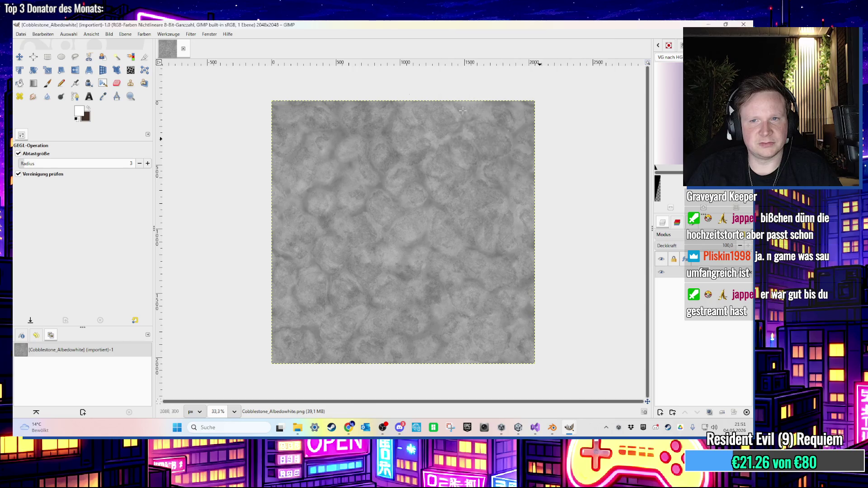
- Try lightness and saturation of about 1.3 in Hue-Saturation, then cancel it
{"action": "left_click", "coordinate": [147, 35]}
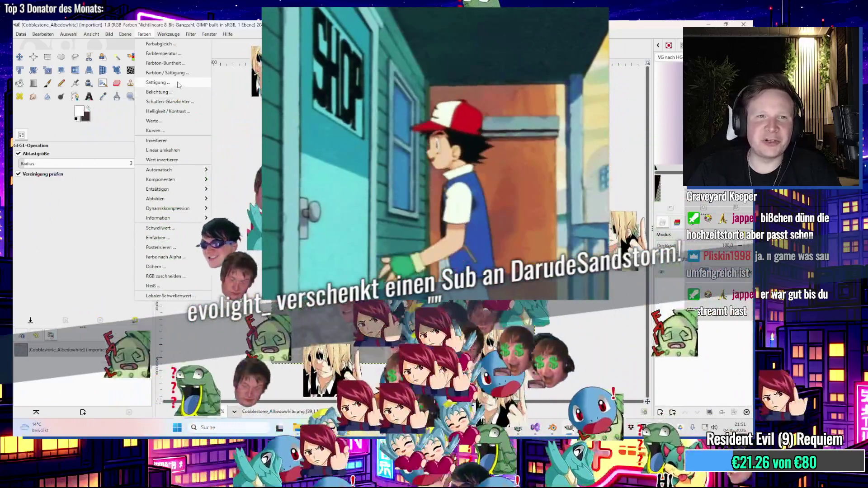
{"action": "left_click", "coordinate": [171, 92]}
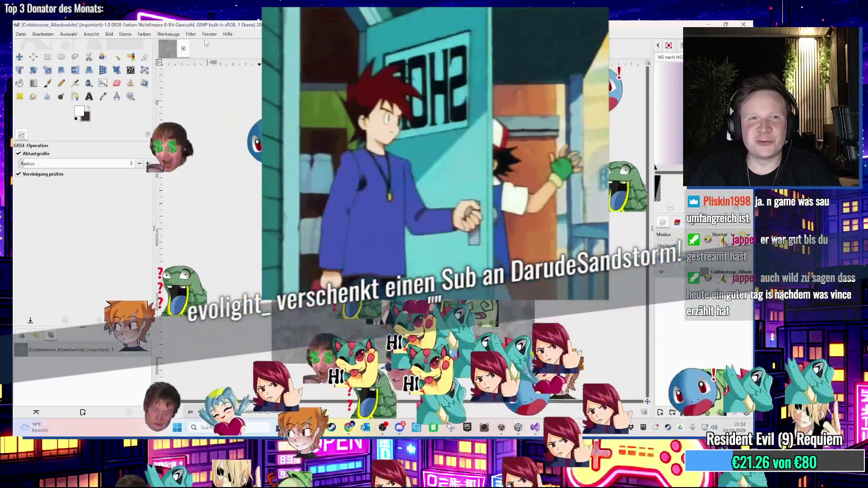
{"action": "left_click", "coordinate": [144, 34]}
{"action": "left_click", "coordinate": [141, 34]}
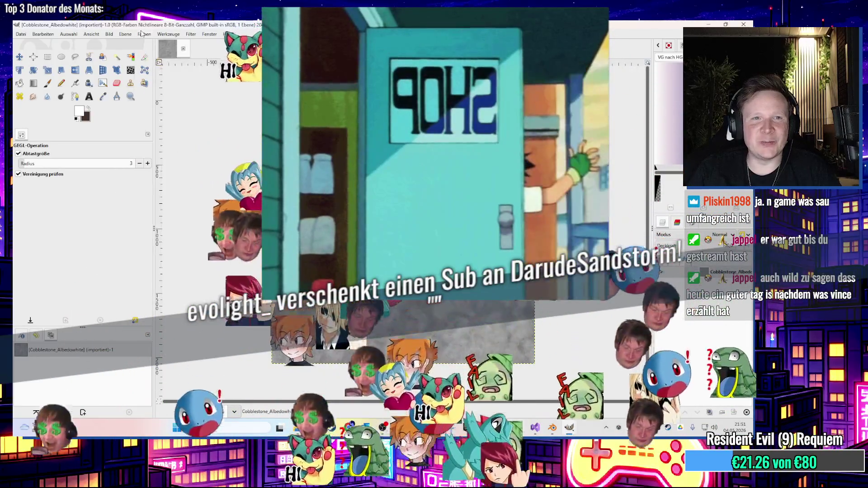
{"action": "left_click", "coordinate": [142, 34]}
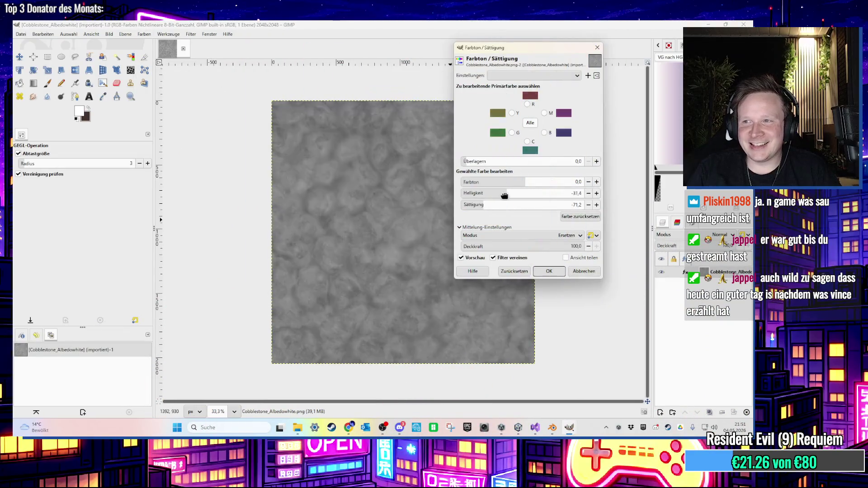
{"action": "mouse_move", "coordinate": [505, 196]}
{"action": "left_mouse_down"}
{"action": "mouse_move", "coordinate": [534, 194]}
{"action": "mouse_move", "coordinate": [525, 194]}
{"action": "left_mouse_up"}
{"action": "left_click", "coordinate": [522, 206]}
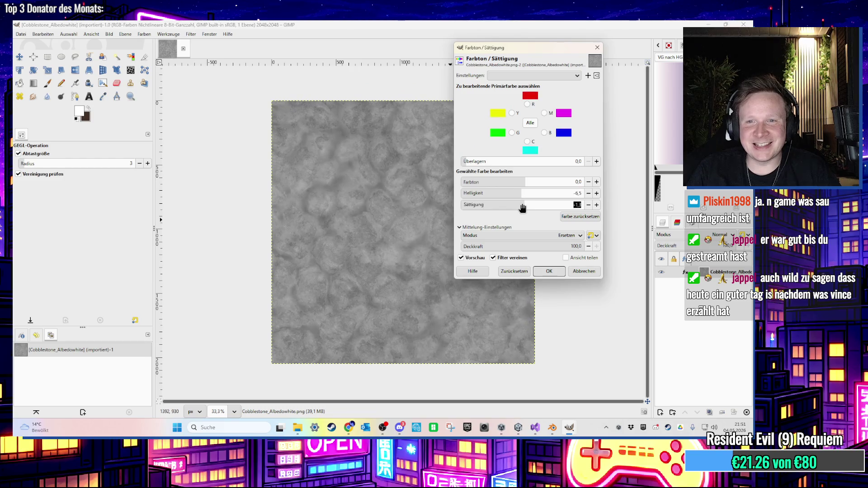
{"action": "left_click", "coordinate": [584, 271]}
- Raise the lightness to about 26 with Hue-Chroma and apply it
{"action": "left_click", "coordinate": [145, 34]}
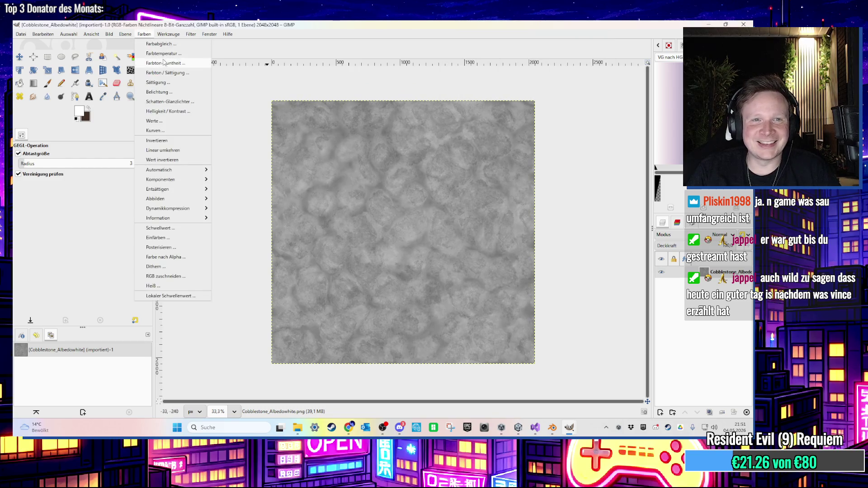
{"action": "left_click", "coordinate": [163, 63]}
{"action": "left_click_drag", "start_coordinate": [525, 113], "coordinate": [536, 114]}
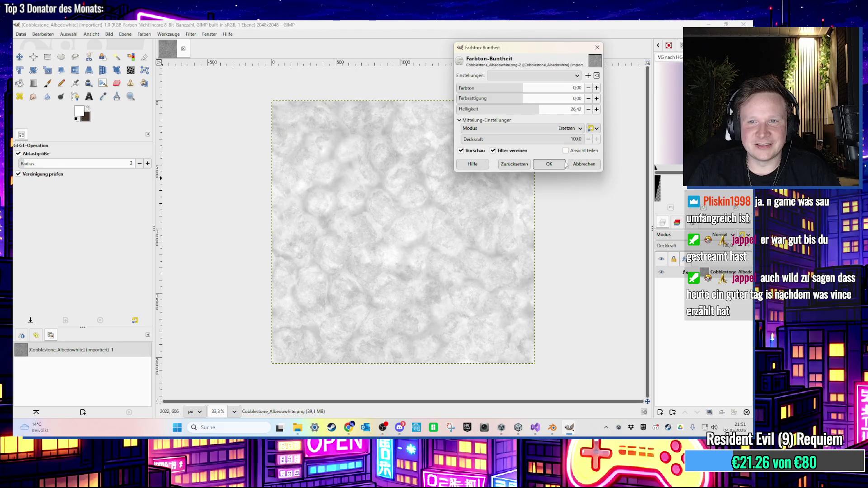
{"action": "left_click", "coordinate": [549, 164]}
{"action": "left_click", "coordinate": [21, 34]}
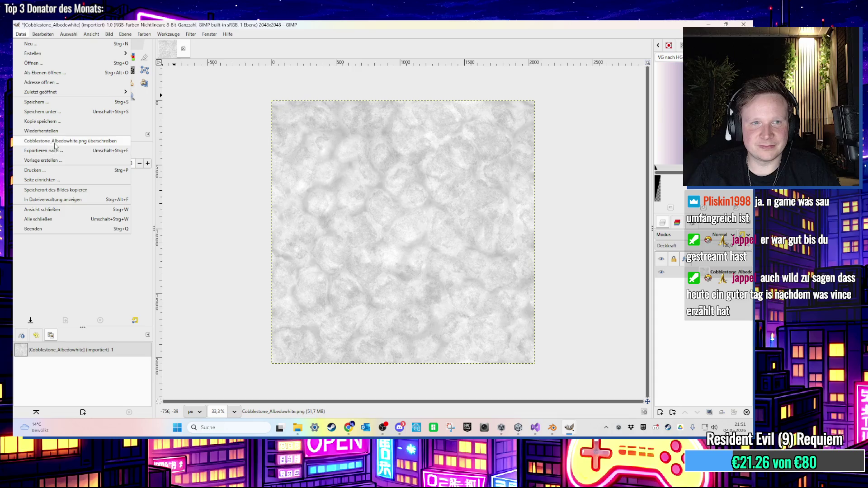
- Overwrite Cobblestone_Albedowhite.png with the lightened image and quit GIMP
{"action": "left_click", "coordinate": [54, 139]}
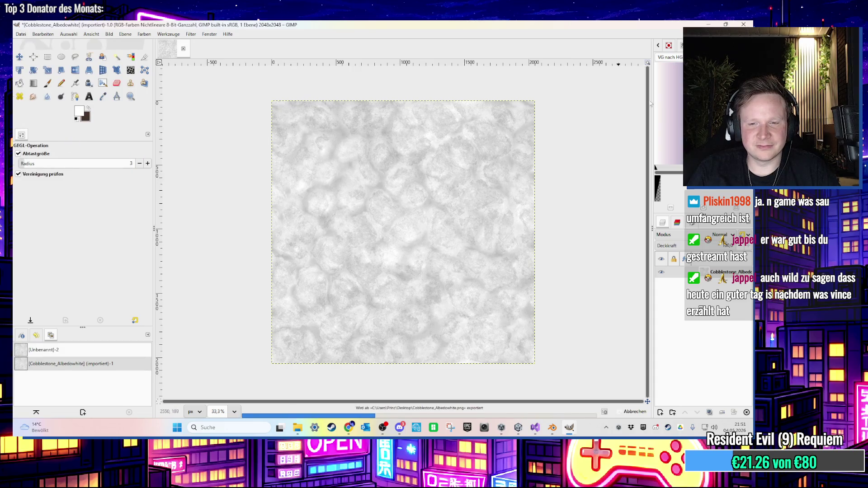
{"action": "left_click", "coordinate": [744, 24]}
{"action": "left_click", "coordinate": [423, 322]}
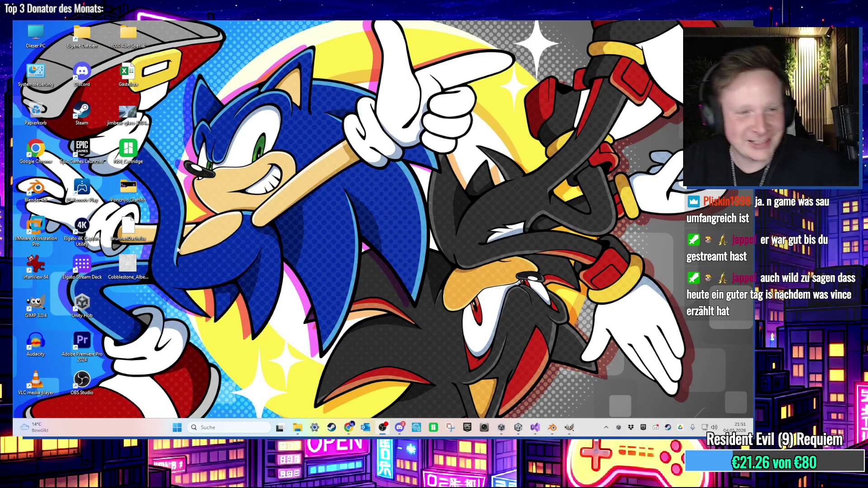
- Check the properties of the texture file on the desktop
{"action": "right_click", "coordinate": [123, 281]}
{"action": "left_click", "coordinate": [119, 281]}
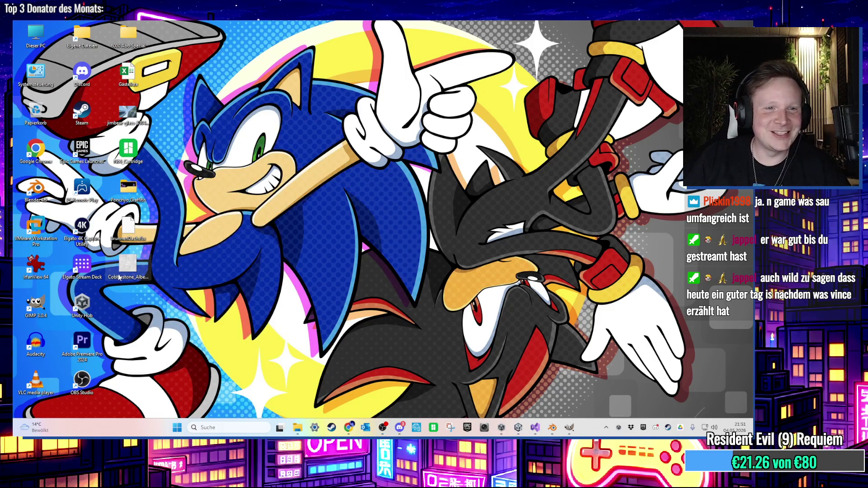
{"action": "right_click", "coordinate": [118, 281]}
{"action": "left_click", "coordinate": [169, 262]}
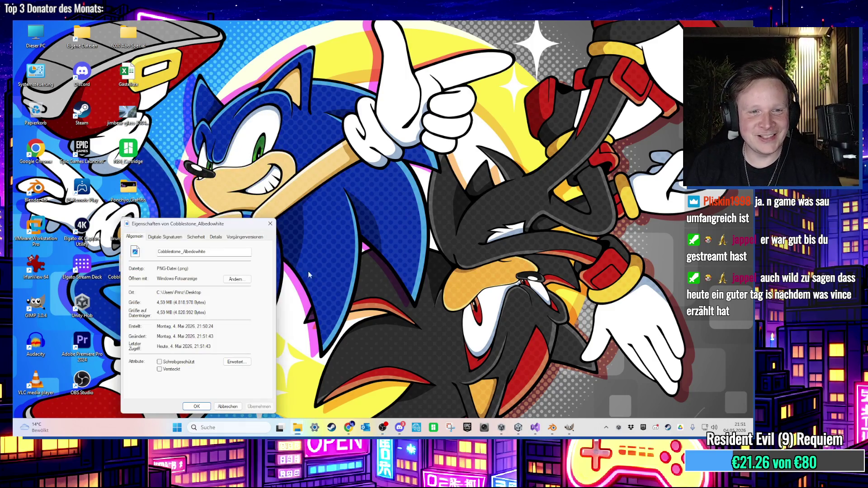
{"action": "left_click", "coordinate": [270, 225]}
- Export the pale texture from GIMP as Cobblestone_Albedowhite.jpg on the Desktop
{"action": "left_click", "coordinate": [568, 427]}
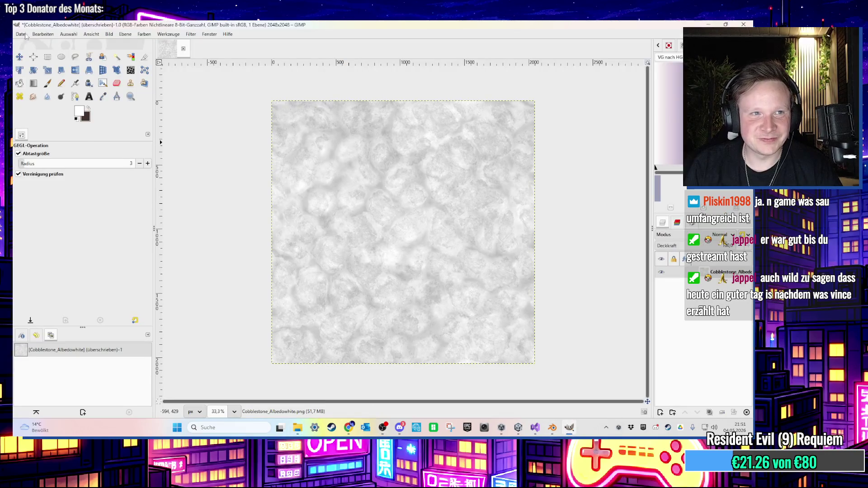
{"action": "left_click", "coordinate": [27, 36]}
{"action": "left_click", "coordinate": [126, 154]}
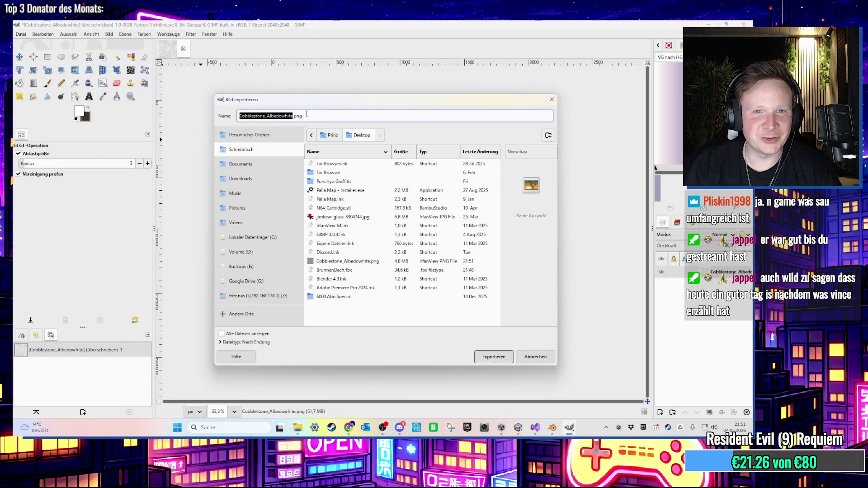
{"action": "key", "text": "Escape"}
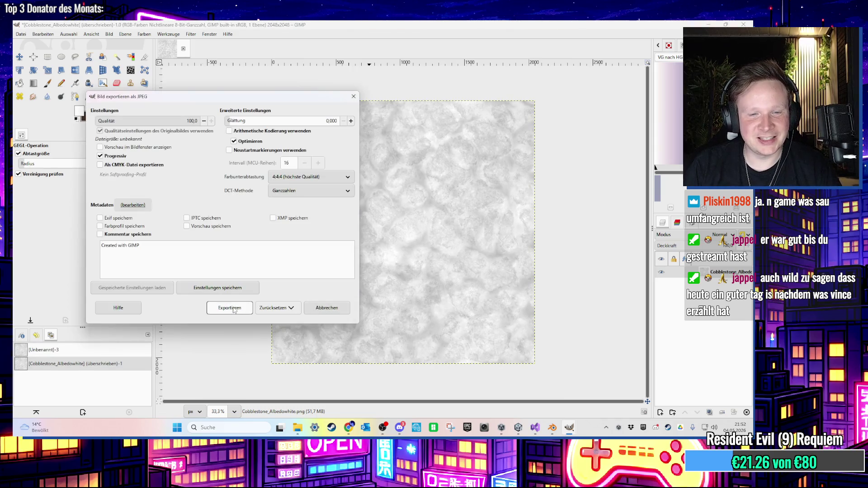
{"action": "left_click", "coordinate": [235, 310]}
{"action": "key", "text": "super+d"}
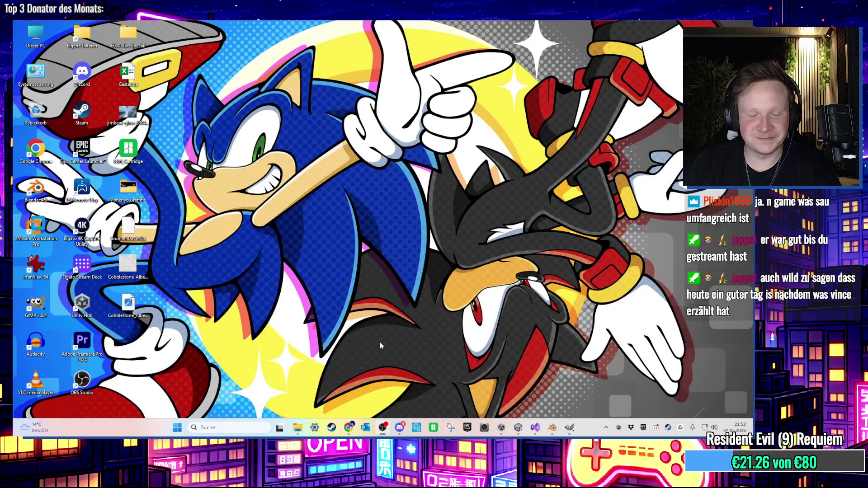
{"action": "left_click", "coordinate": [519, 427]}
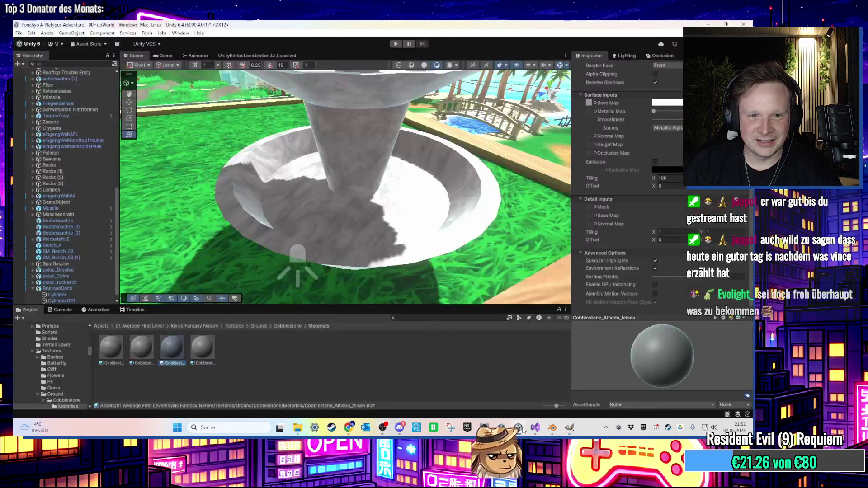
- Import the lightened texture from the desktop into the Cobblestone folder
{"action": "left_click", "coordinate": [276, 327]}
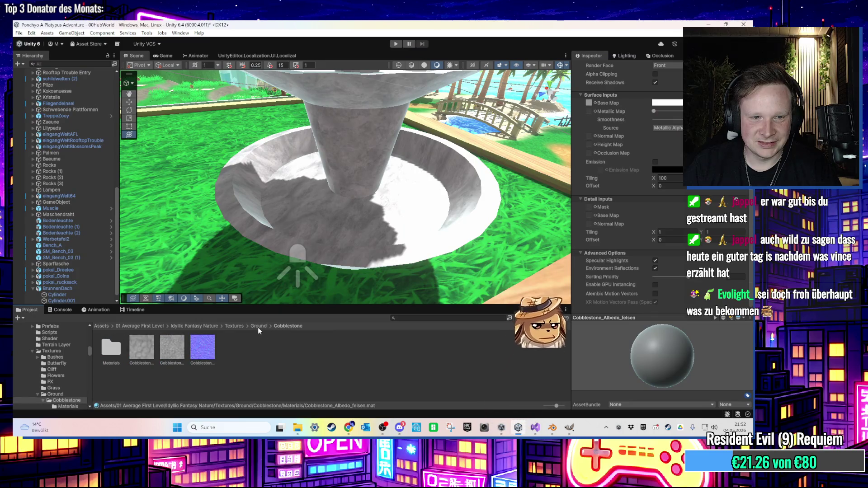
{"action": "left_click", "coordinate": [519, 427]}
{"action": "mouse_move", "coordinate": [128, 302]}
{"action": "left_mouse_down"}
{"action": "mouse_move", "coordinate": [508, 373]}
{"action": "mouse_move", "coordinate": [511, 426]}
{"action": "mouse_move", "coordinate": [232, 348]}
{"action": "left_mouse_up"}
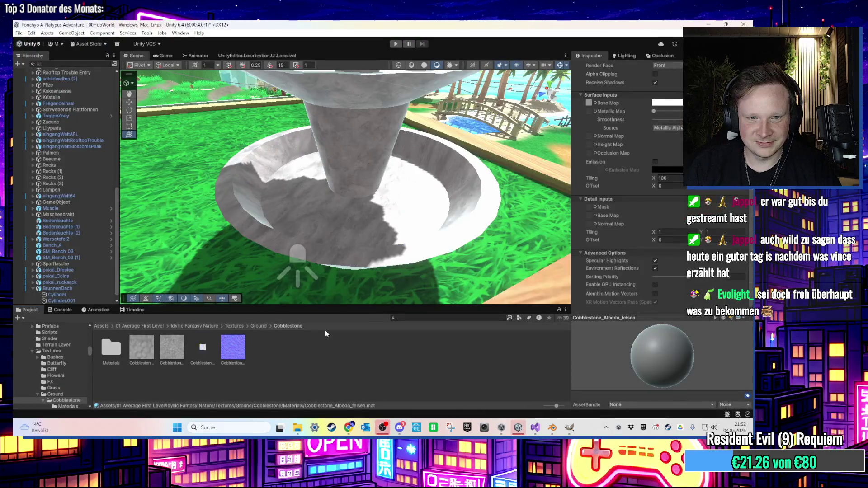
{"action": "scroll", "coordinate": [367, 187], "scroll_direction": "up", "scroll_amount": 5}
- Give the fountain's bowl the Cobblestone_Albedowhite material and select that material
{"action": "left_click", "coordinate": [350, 257]}
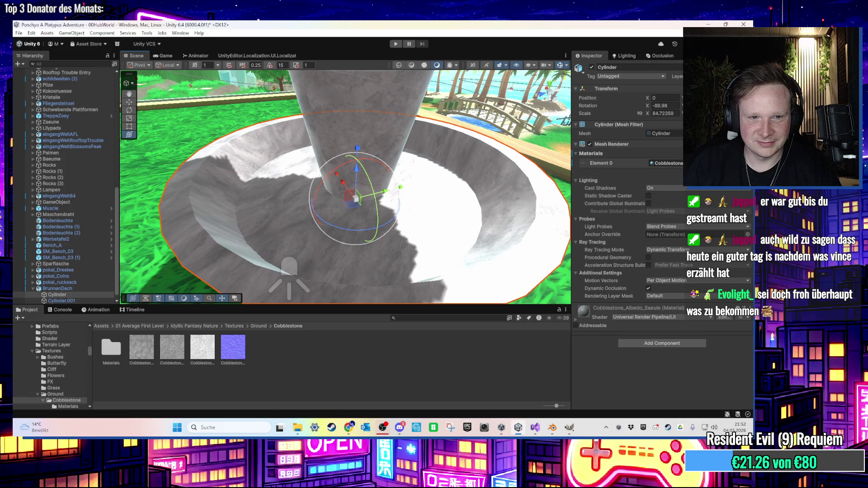
{"action": "left_click_drag", "start_coordinate": [202, 348], "coordinate": [258, 261]}
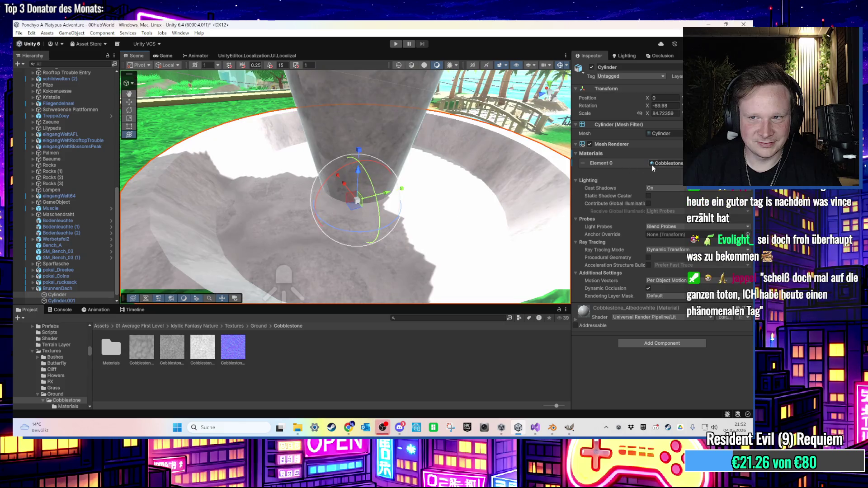
{"action": "left_click", "coordinate": [664, 163]}
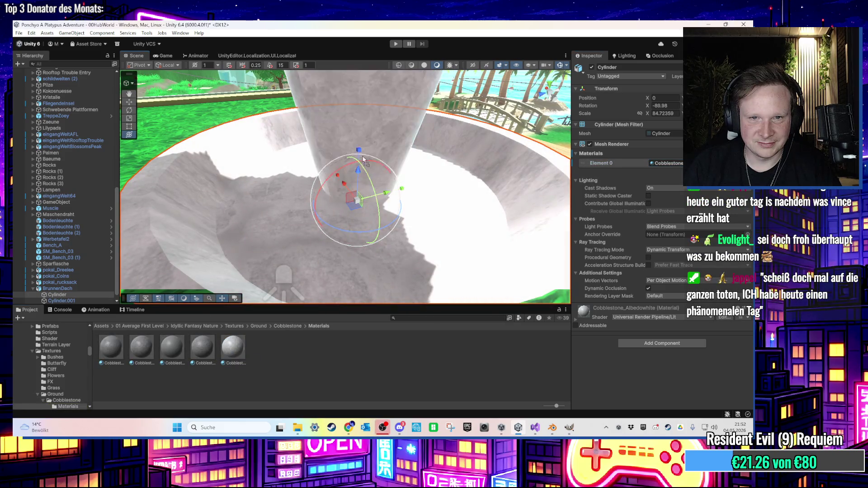
{"action": "scroll", "coordinate": [369, 155], "scroll_direction": "down", "scroll_amount": 5}
{"action": "scroll", "coordinate": [368, 156], "scroll_direction": "up", "scroll_amount": 3}
{"action": "scroll", "coordinate": [357, 160], "scroll_direction": "down", "scroll_amount": 3}
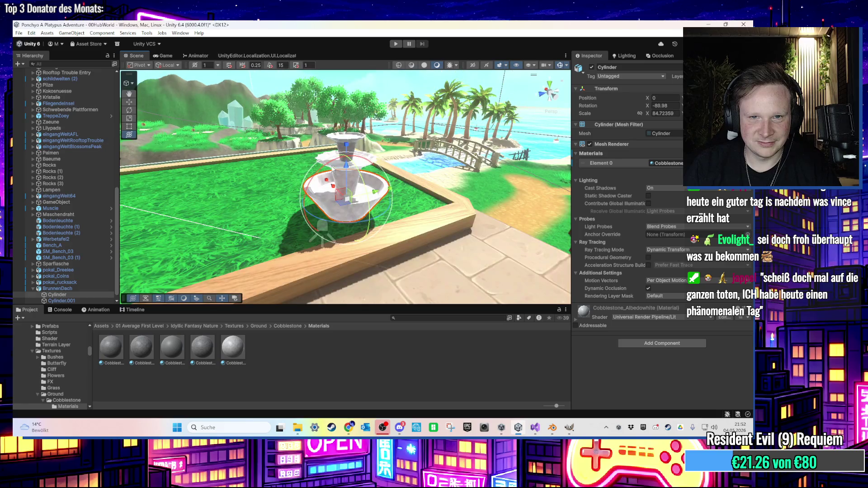
{"action": "scroll", "coordinate": [333, 170], "scroll_direction": "up", "scroll_amount": 3}
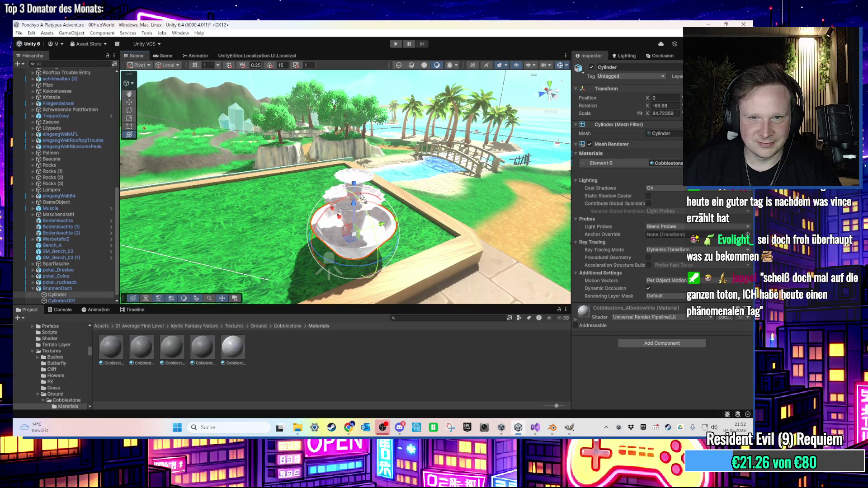
{"action": "scroll", "coordinate": [367, 236], "scroll_direction": "up", "scroll_amount": 5}
{"action": "scroll", "coordinate": [366, 236], "scroll_direction": "down", "scroll_amount": 5}
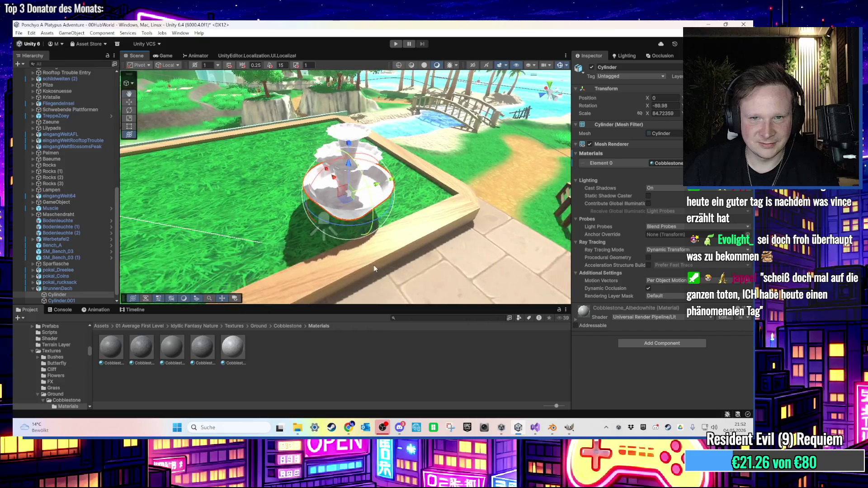
{"action": "left_click", "coordinate": [235, 352]}
- Duplicate the white cobblestone material and tint its Base Map colour pink
{"action": "key", "text": "ctrl+d"}
{"action": "right_click", "coordinate": [262, 352]}
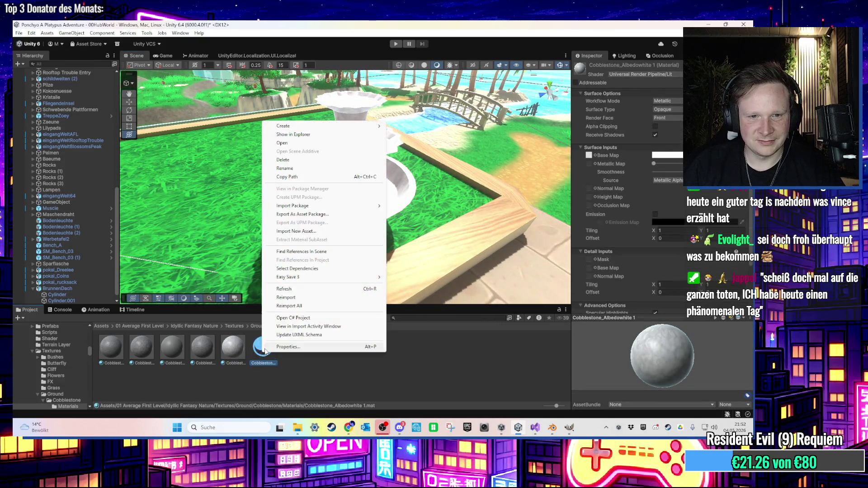
{"action": "key", "text": "Escape"}
{"action": "left_click", "coordinate": [667, 155]}
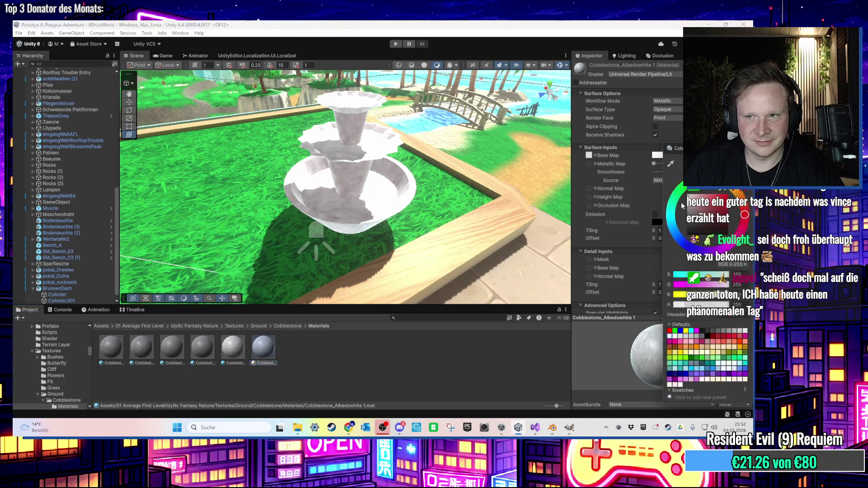
{"action": "left_click", "coordinate": [709, 206]}
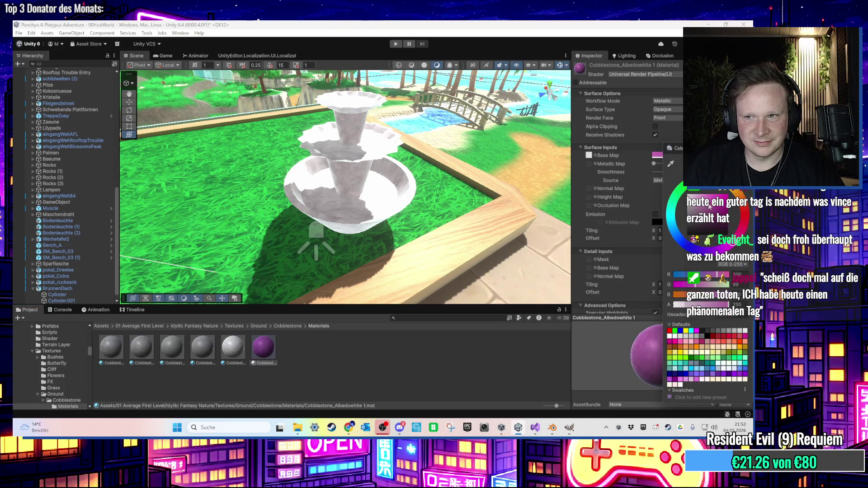
- Apply the pink material to the fountain's bottom bowl and top cup
{"action": "mouse_move", "coordinate": [263, 348]}
{"action": "left_mouse_down"}
{"action": "mouse_move", "coordinate": [343, 136]}
{"action": "mouse_move", "coordinate": [342, 143]}
{"action": "left_mouse_up"}
{"action": "mouse_move", "coordinate": [340, 222]}
{"action": "left_mouse_down"}
{"action": "mouse_move", "coordinate": [348, 201]}
{"action": "mouse_move", "coordinate": [338, 227]}
{"action": "left_mouse_up"}
{"action": "left_click_drag", "start_coordinate": [263, 348], "coordinate": [350, 127]}
{"action": "mouse_move", "coordinate": [351, 127]}
{"action": "left_mouse_down"}
{"action": "mouse_move", "coordinate": [352, 176]}
{"action": "mouse_move", "coordinate": [353, 152]}
{"action": "left_mouse_up"}
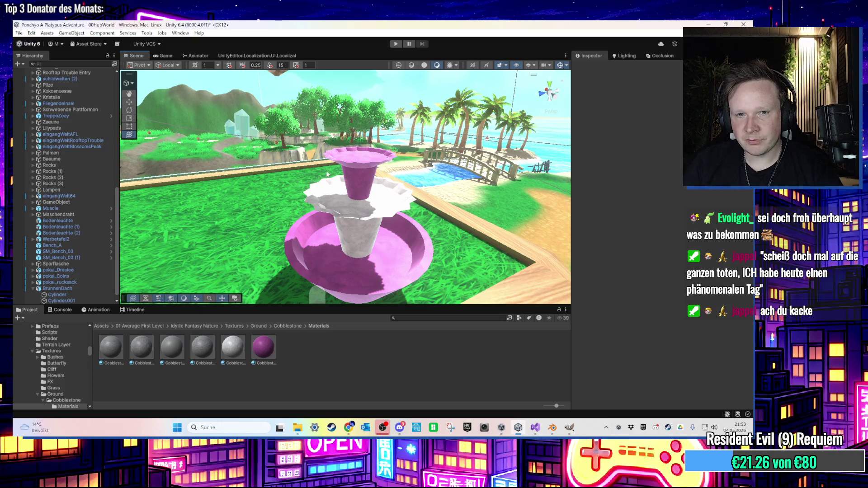
- Restore the white material on the top cup and keep the bottom bowl pink
{"action": "scroll", "coordinate": [343, 193], "scroll_direction": "up", "scroll_amount": 1}
{"action": "scroll", "coordinate": [354, 194], "scroll_direction": "up", "scroll_amount": 3}
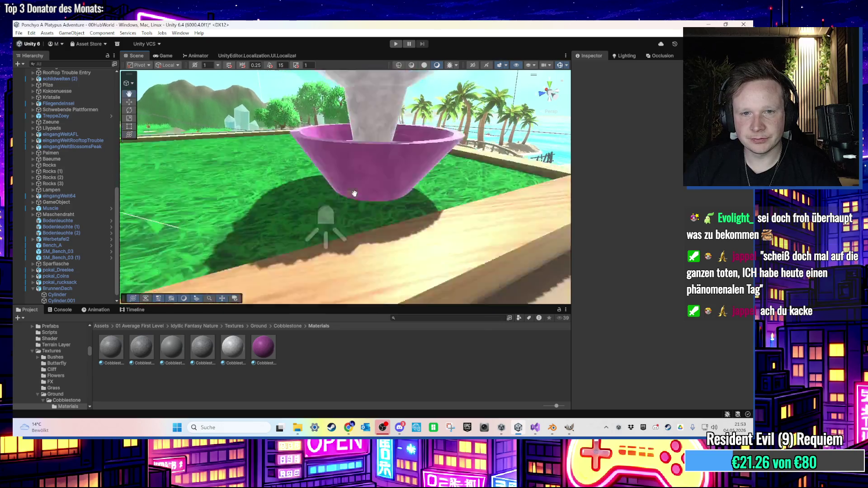
{"action": "scroll", "coordinate": [352, 226], "scroll_direction": "down", "scroll_amount": 3}
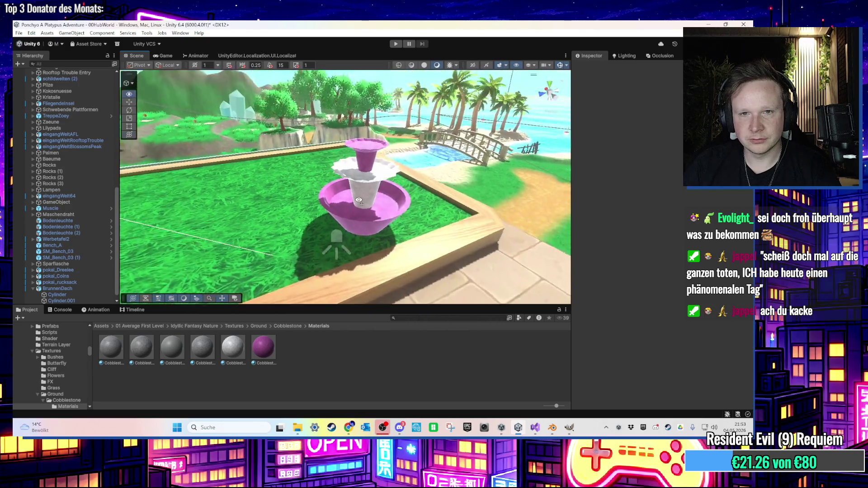
{"action": "left_click_drag", "start_coordinate": [211, 344], "coordinate": [290, 246]}
{"action": "mouse_move", "coordinate": [231, 339]}
{"action": "left_mouse_down"}
{"action": "mouse_move", "coordinate": [263, 294]}
{"action": "mouse_move", "coordinate": [294, 152]}
{"action": "mouse_move", "coordinate": [330, 218]}
{"action": "left_mouse_up"}
{"action": "mouse_move", "coordinate": [263, 348]}
{"action": "left_mouse_down"}
{"action": "mouse_move", "coordinate": [286, 326]}
{"action": "mouse_move", "coordinate": [340, 228]}
{"action": "left_mouse_up"}
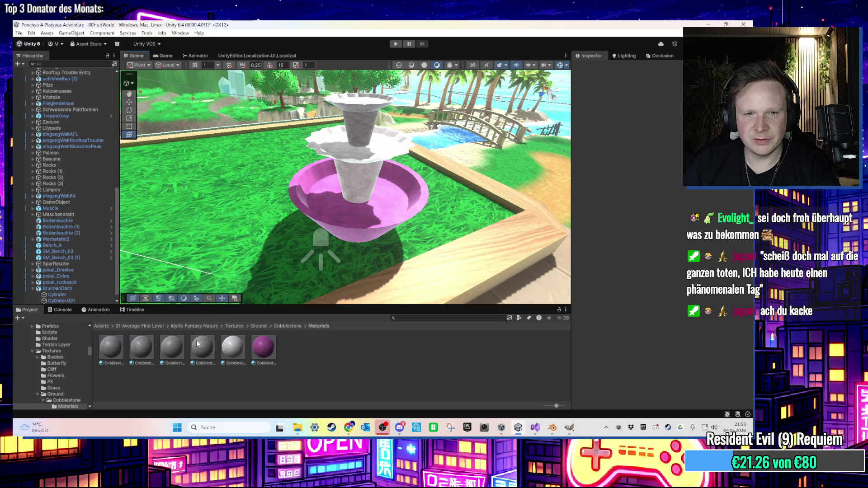
{"action": "left_click_drag", "start_coordinate": [356, 129], "coordinate": [351, 149]}
- Duplicate the white material as Cobblestone_Albedowhite 2, tint it green, and apply it to the top cup
{"action": "left_click", "coordinate": [233, 348]}
{"action": "key", "text": "ctrl+d"}
{"action": "left_click", "coordinate": [265, 356]}
{"action": "left_click", "coordinate": [291, 356]}
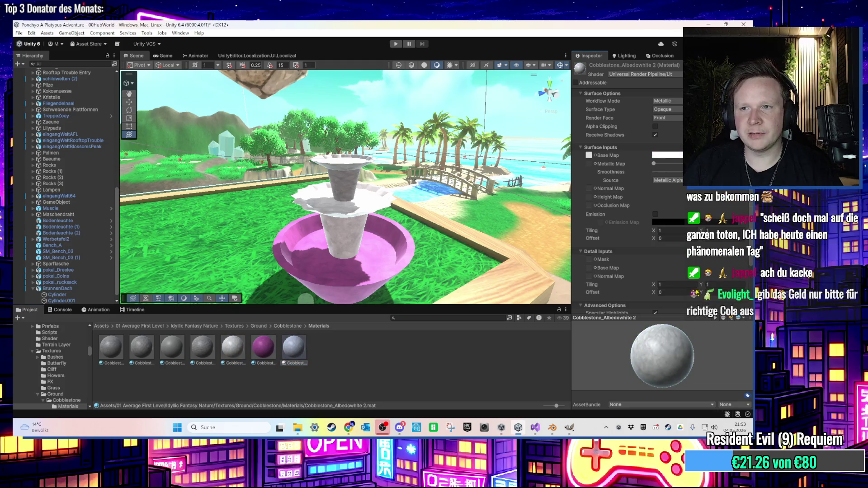
{"action": "left_click", "coordinate": [668, 155]}
{"action": "left_click", "coordinate": [675, 204]}
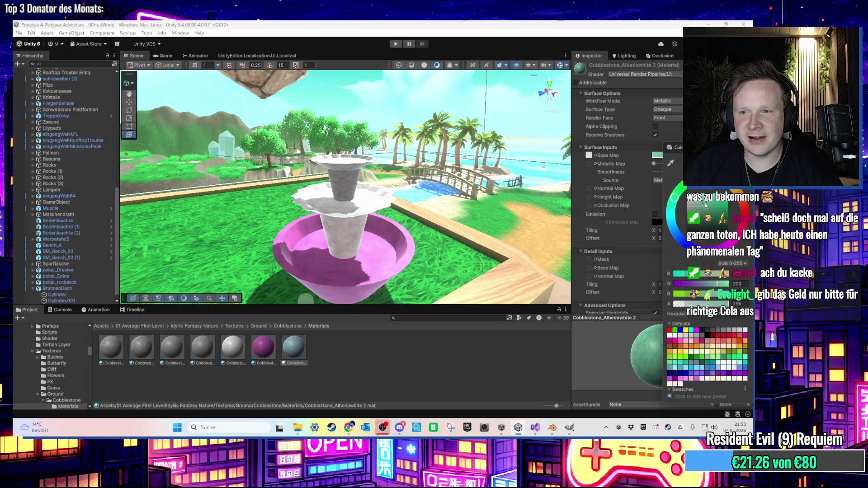
{"action": "left_click", "coordinate": [393, 371]}
{"action": "mouse_move", "coordinate": [294, 347]}
{"action": "left_mouse_down"}
{"action": "mouse_move", "coordinate": [364, 242]}
{"action": "mouse_move", "coordinate": [348, 190]}
{"action": "left_mouse_up"}
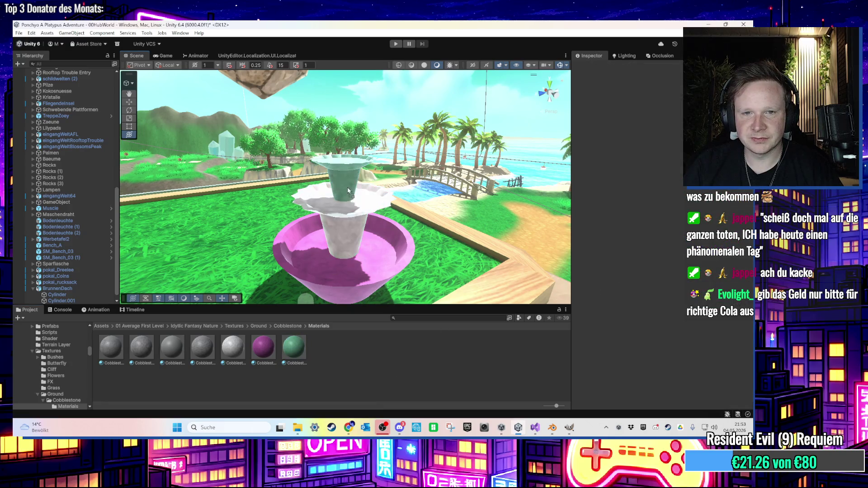